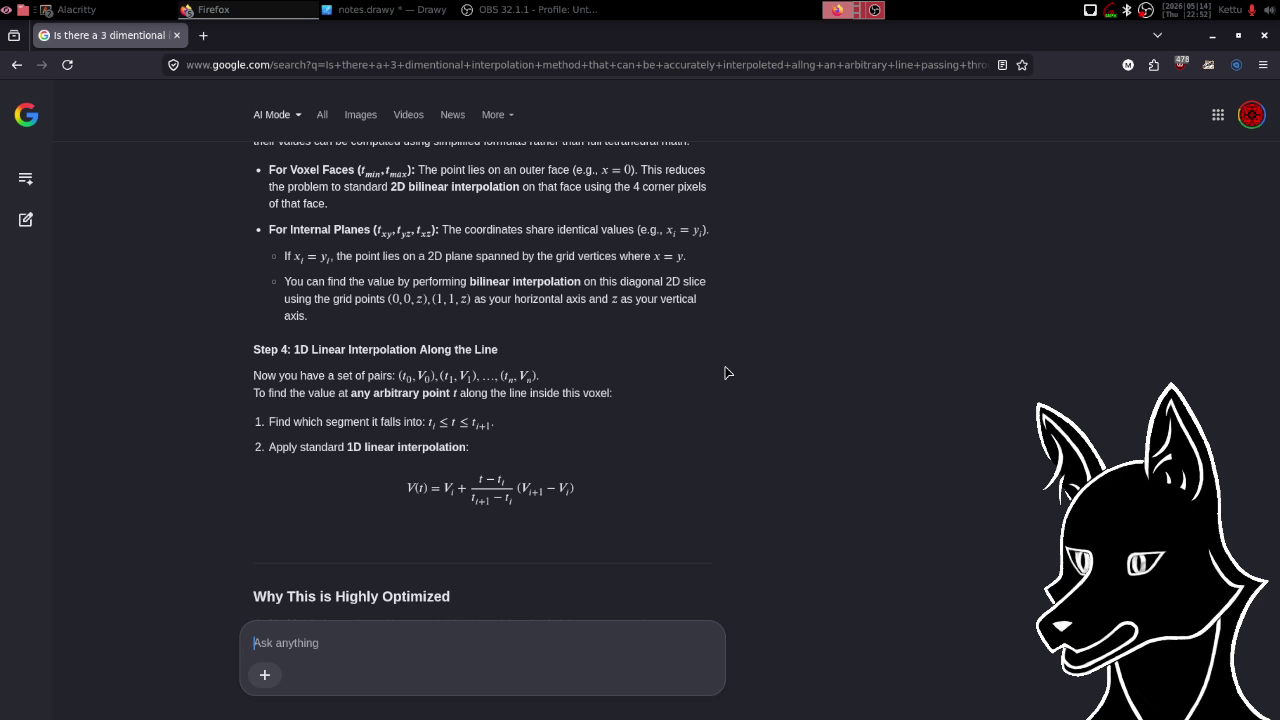
- Scroll to the 'Why This is Highly Optimized' notes and follow-up suggestions at the answer's end
{"action": "scroll", "coordinate": [726, 373], "scroll_direction": "down", "scroll_amount": 5}
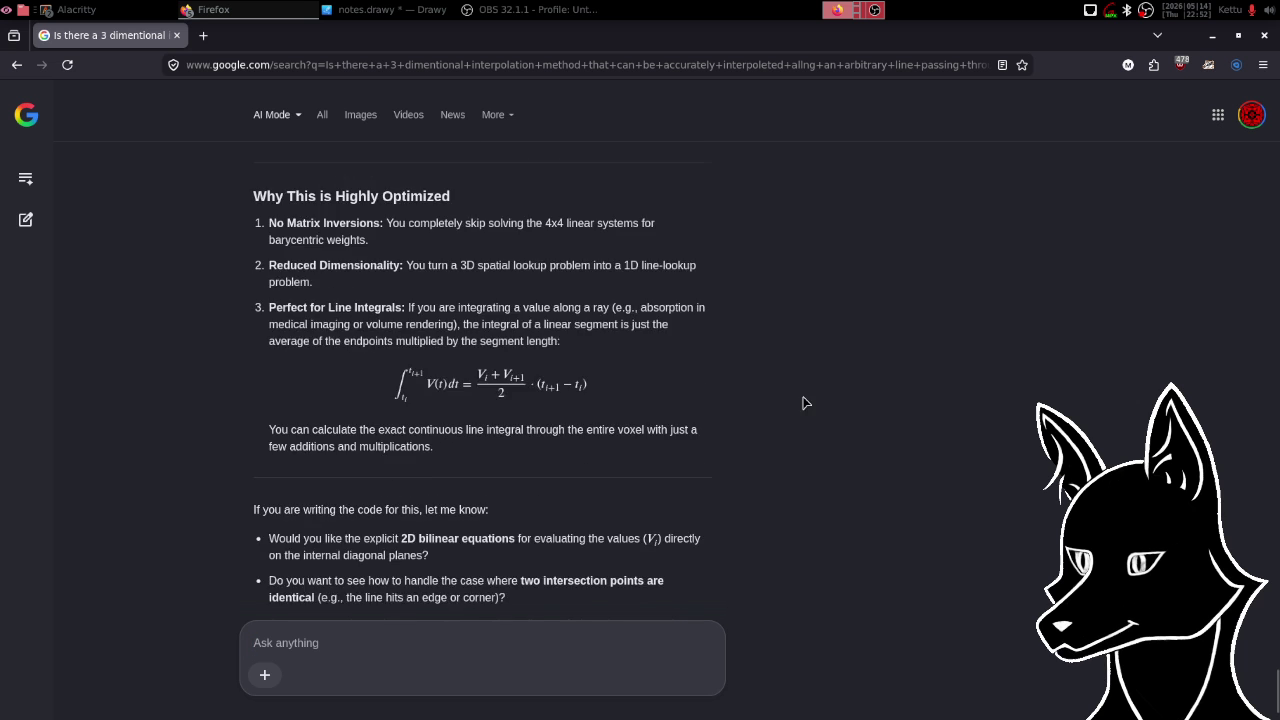
- Ask AI Mode why exactly the initial interpolation reduces to bilinear rather than full barycentric interpolation
{"action": "type", "text": "can you e"}
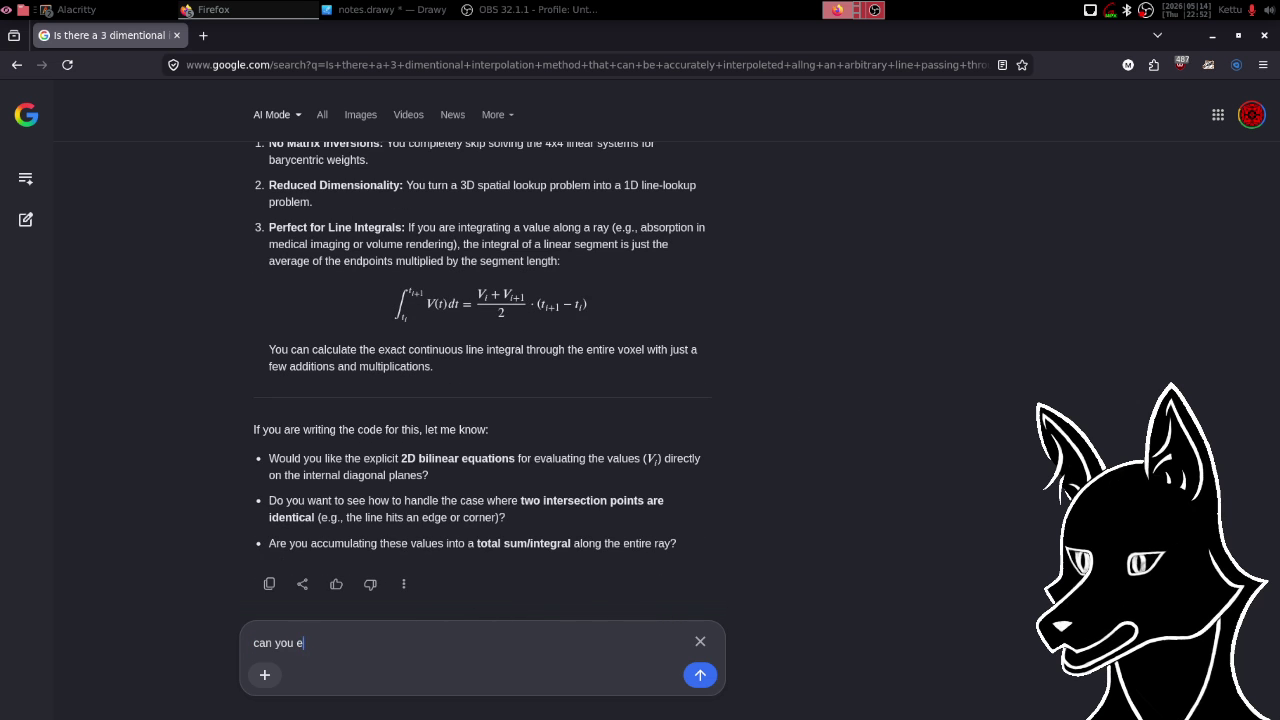
{"action": "type", "text": "xplain to m"}
{"action": "type", "text": "e why e"}
{"action": "type", "text": "xactly the "}
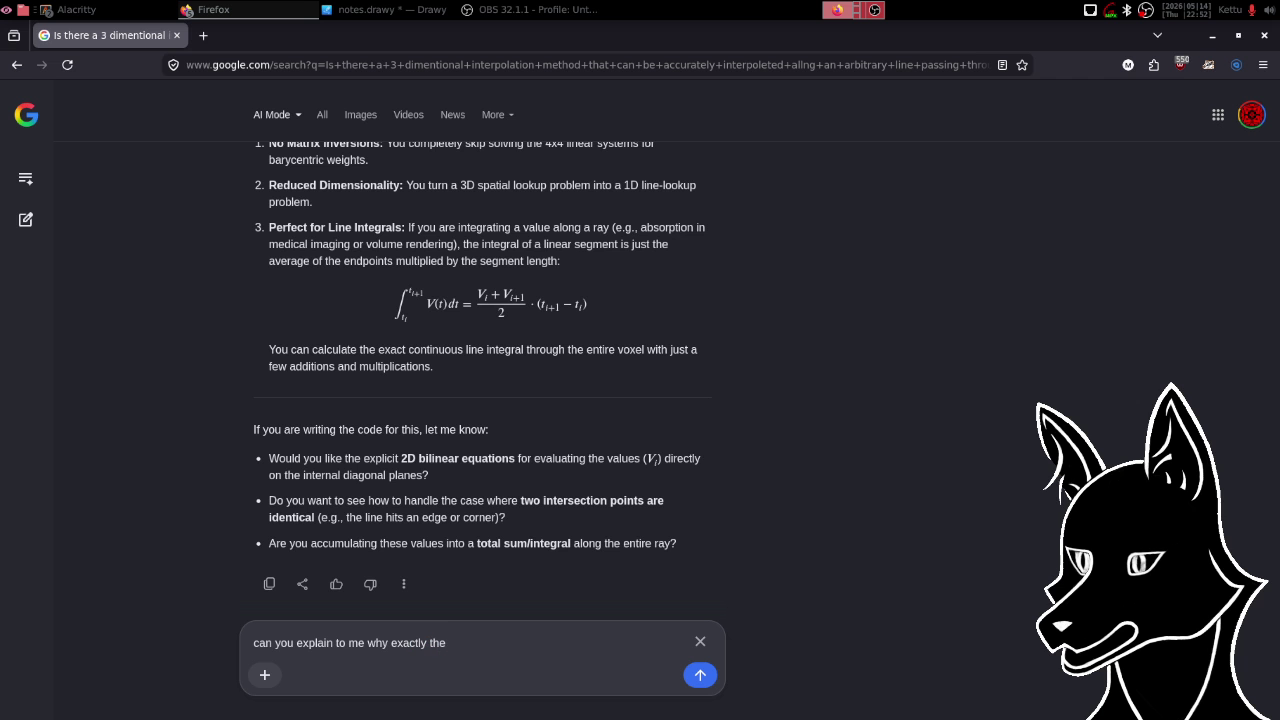
{"action": "type", "text": "initial int"}
{"action": "type", "text": "erpolati"}
{"action": "type", "text": "on"}
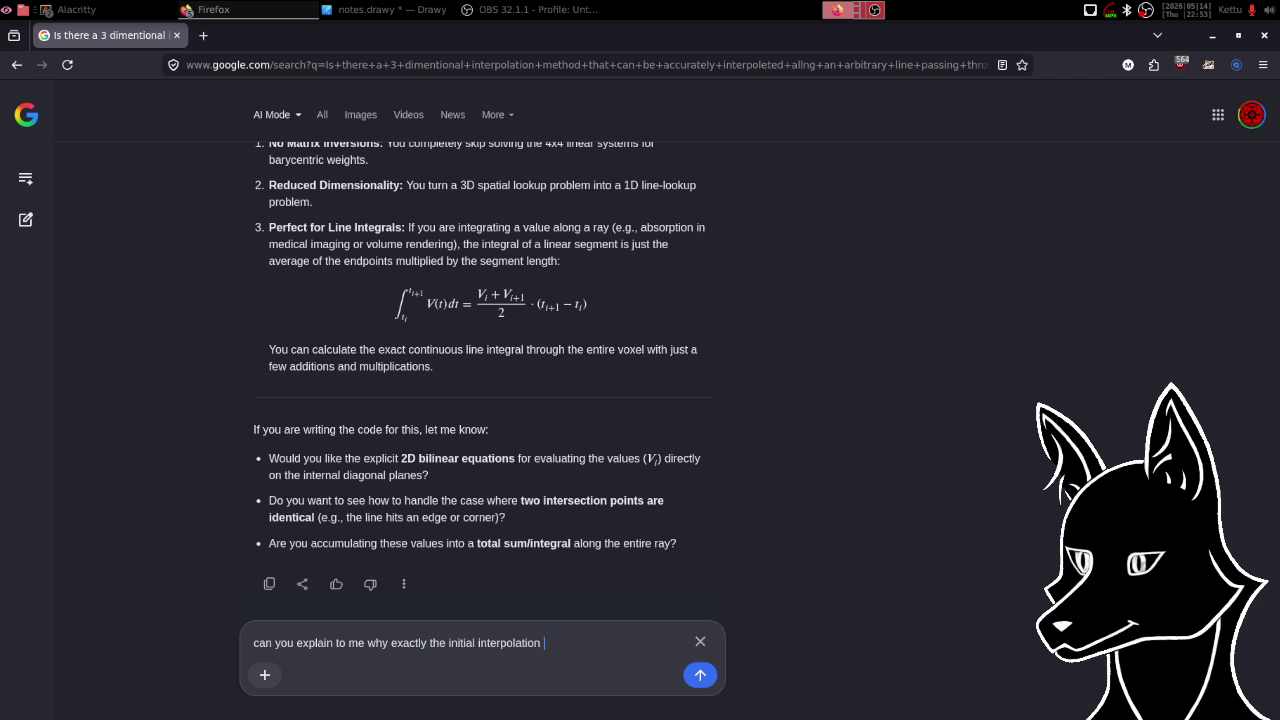
{"action": "type", "text": "reduces to bilinear interpolation"}
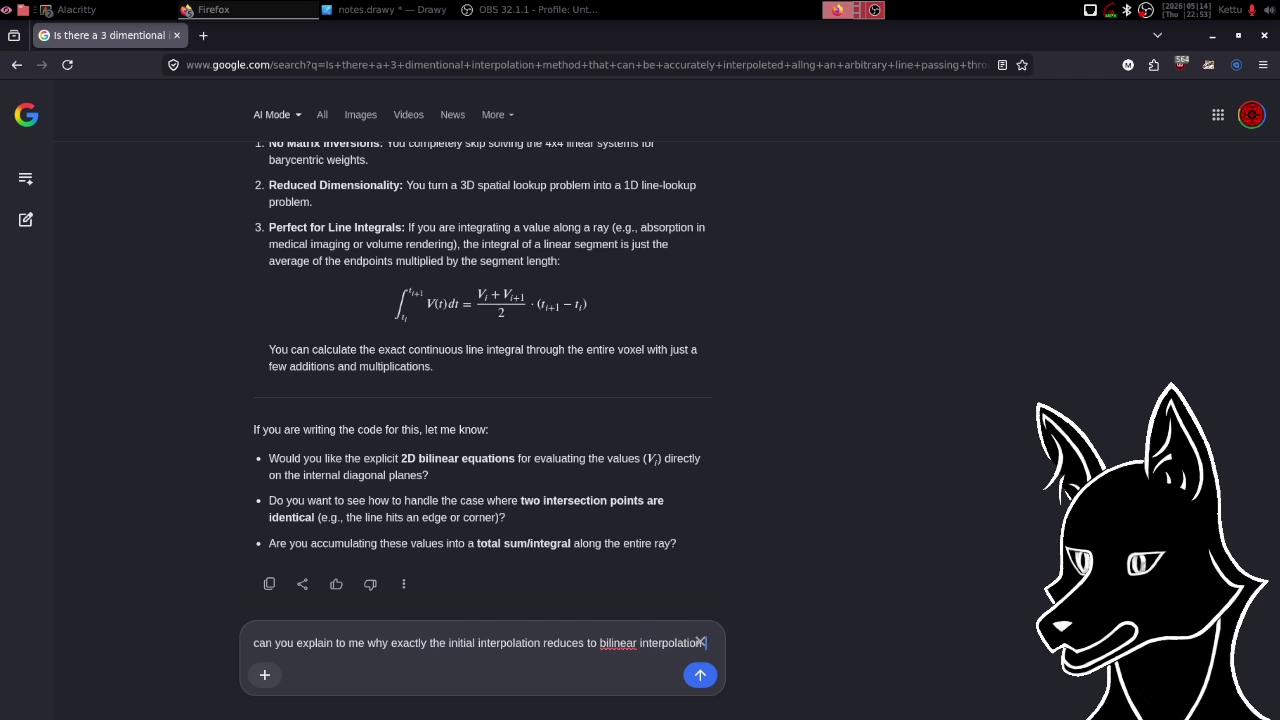
{"action": "type", "text": " rather than full barycentric interpolation?"}
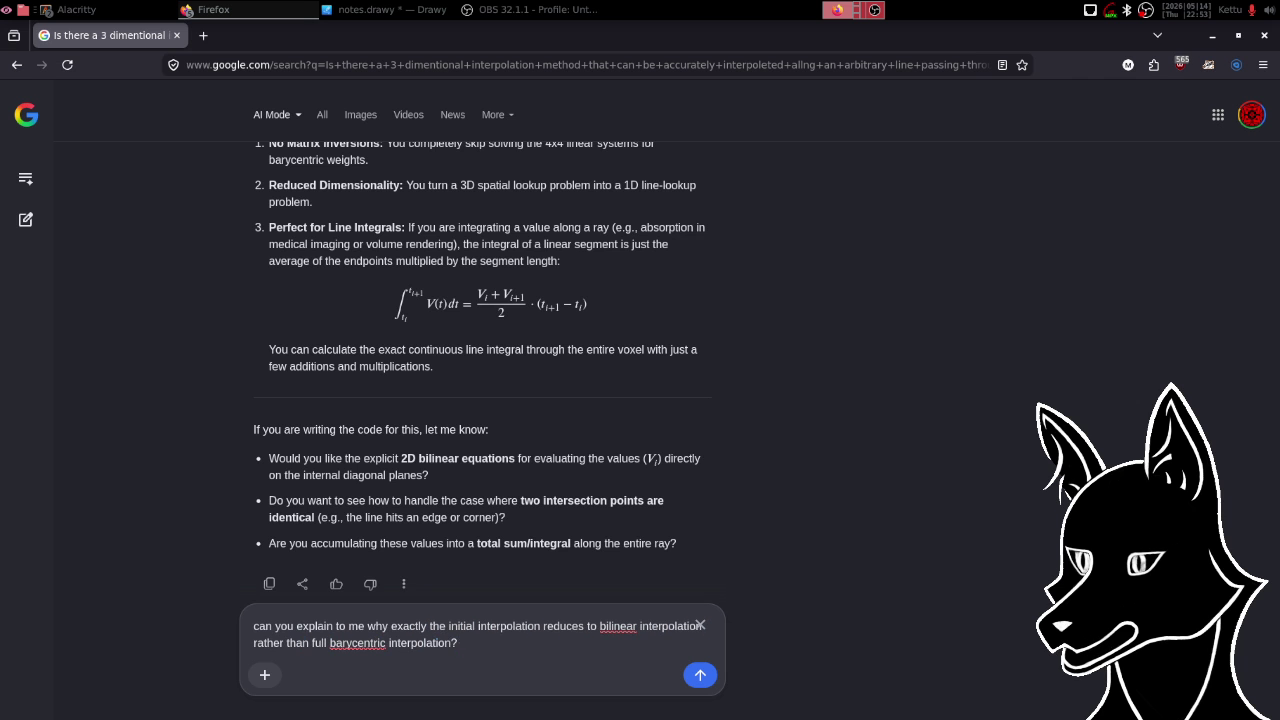
{"action": "key", "text": "Return"}
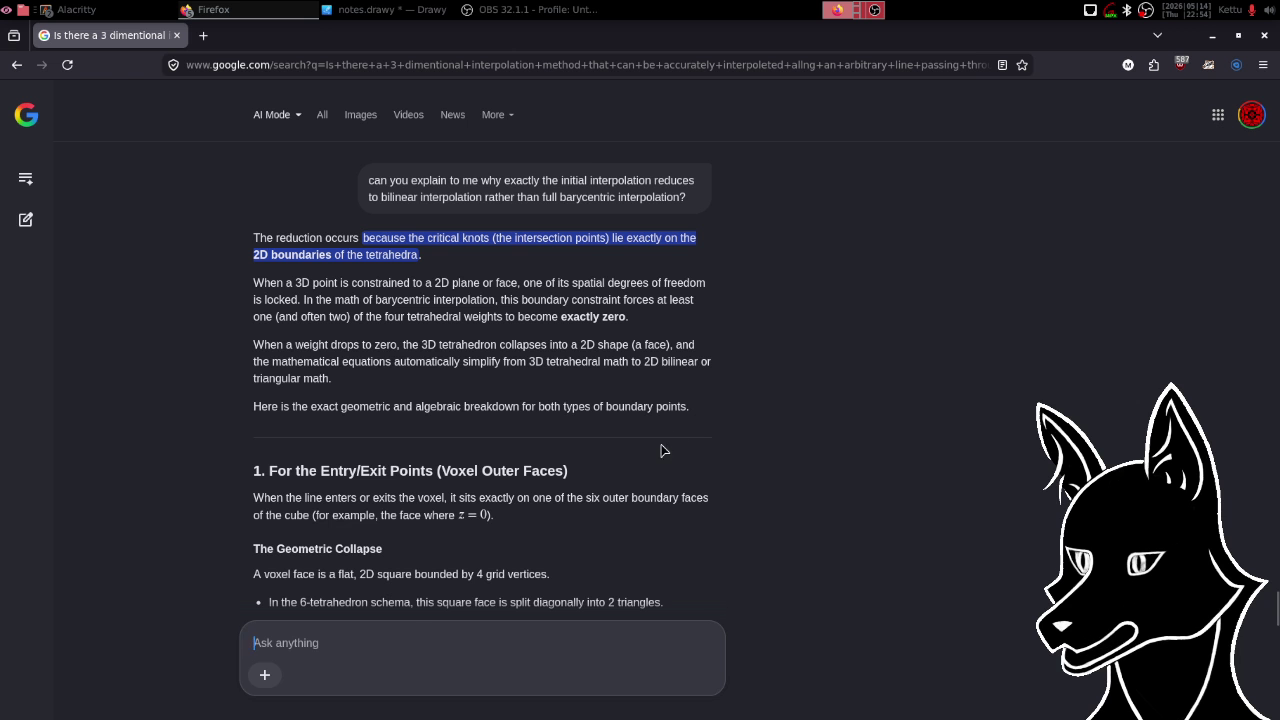
- Read past the Algebraic Proof sections to the knot-to-plane table, then start a reply 'okay, so…'
{"action": "scroll", "coordinate": [676, 441], "scroll_direction": "down", "scroll_amount": 5}
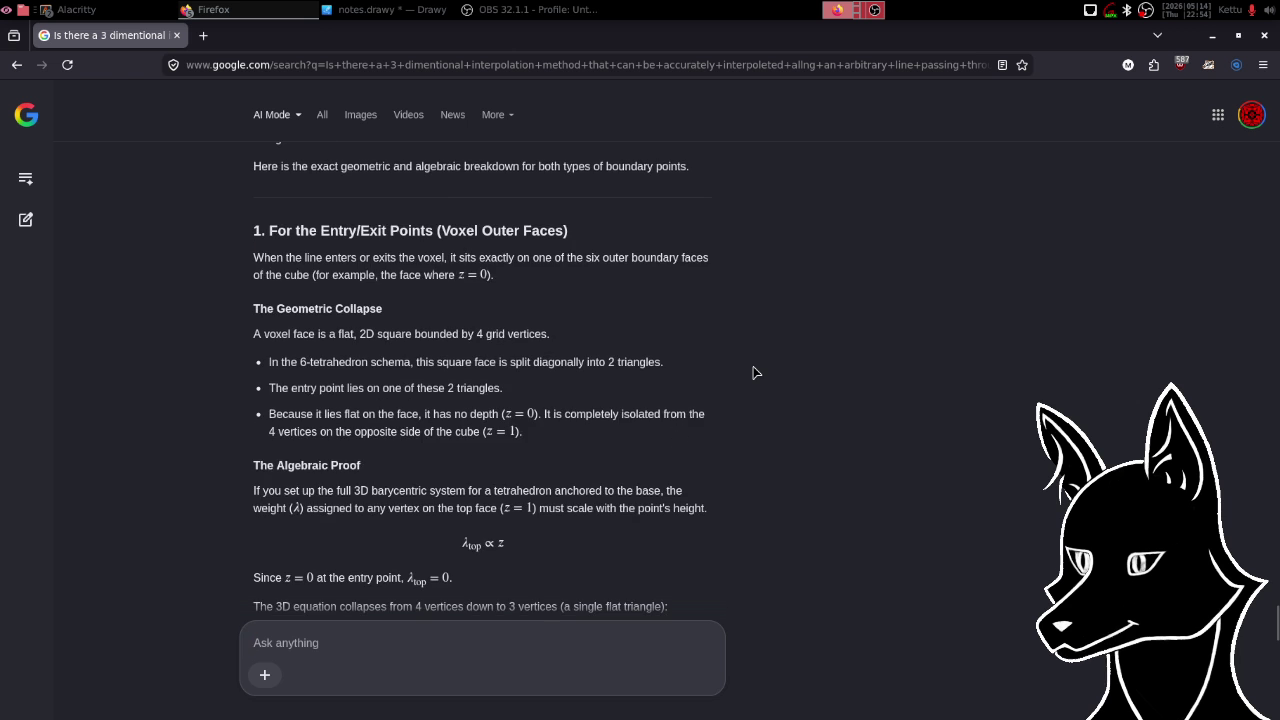
{"action": "scroll", "coordinate": [756, 372], "scroll_direction": "down", "scroll_amount": 5}
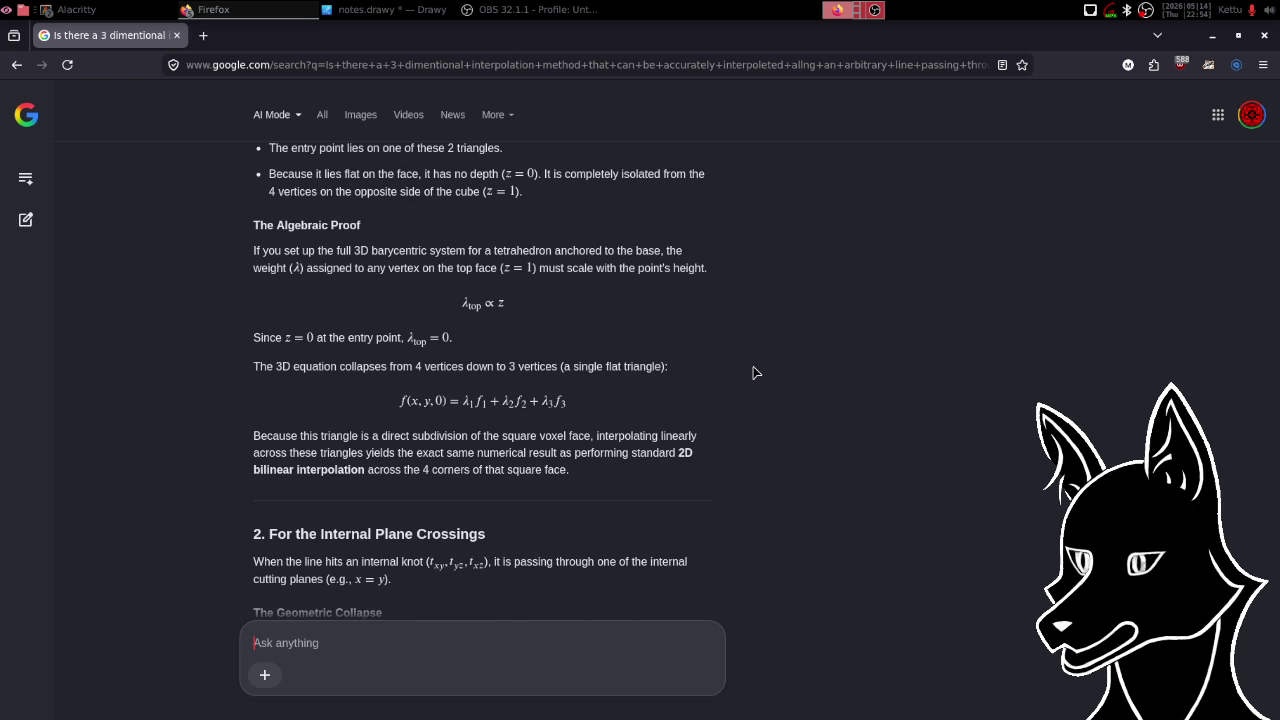
{"action": "scroll", "coordinate": [756, 372], "scroll_direction": "down", "scroll_amount": 3}
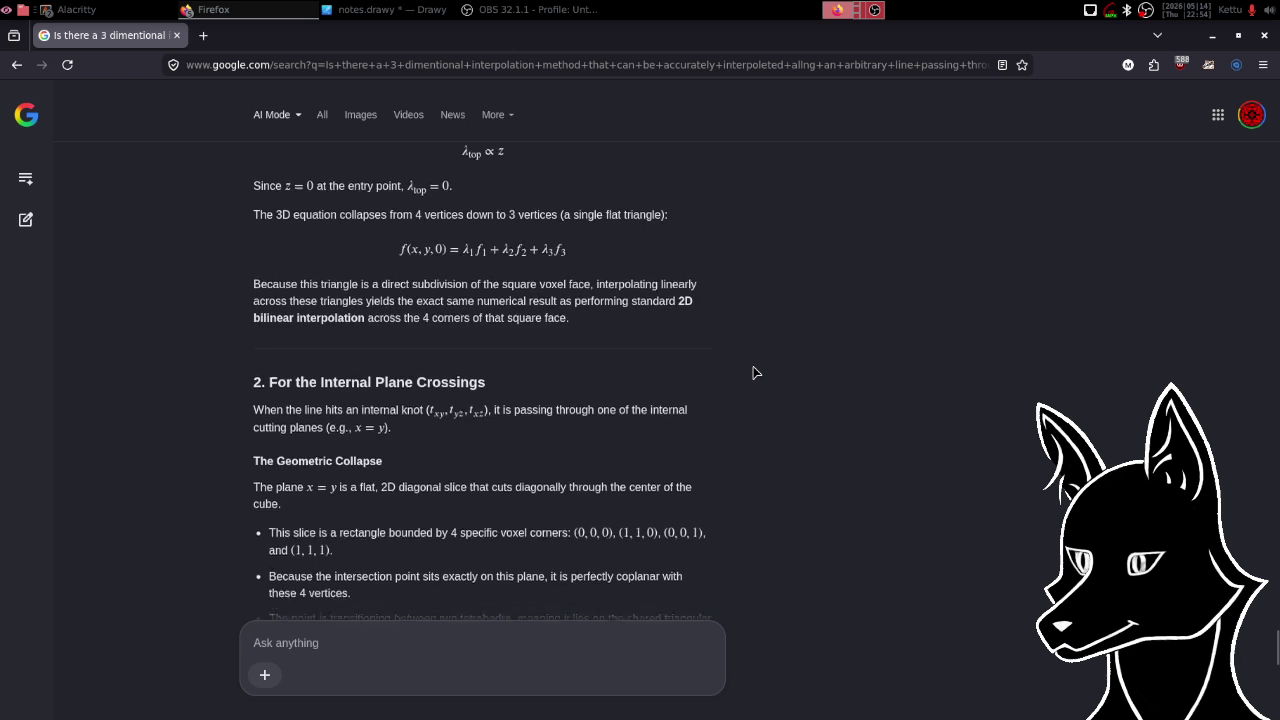
{"action": "scroll", "coordinate": [756, 372], "scroll_direction": "down", "scroll_amount": 2}
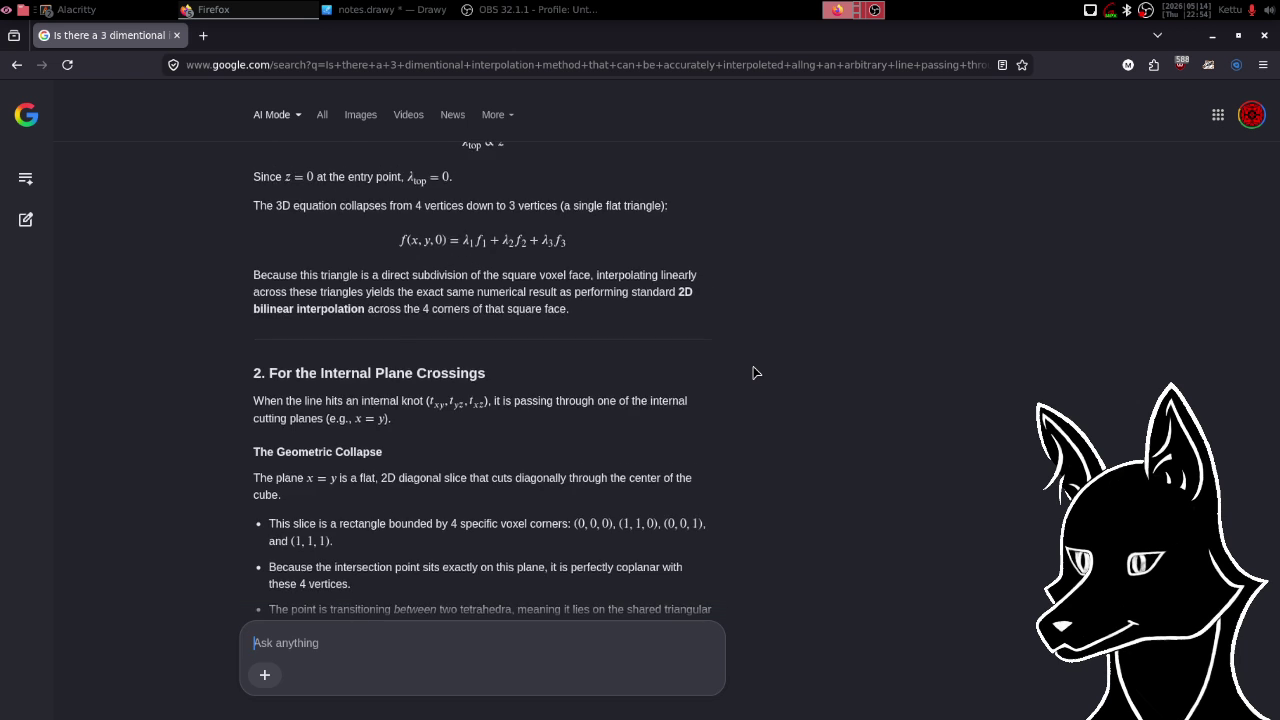
{"action": "scroll", "coordinate": [756, 372], "scroll_direction": "down", "scroll_amount": 4}
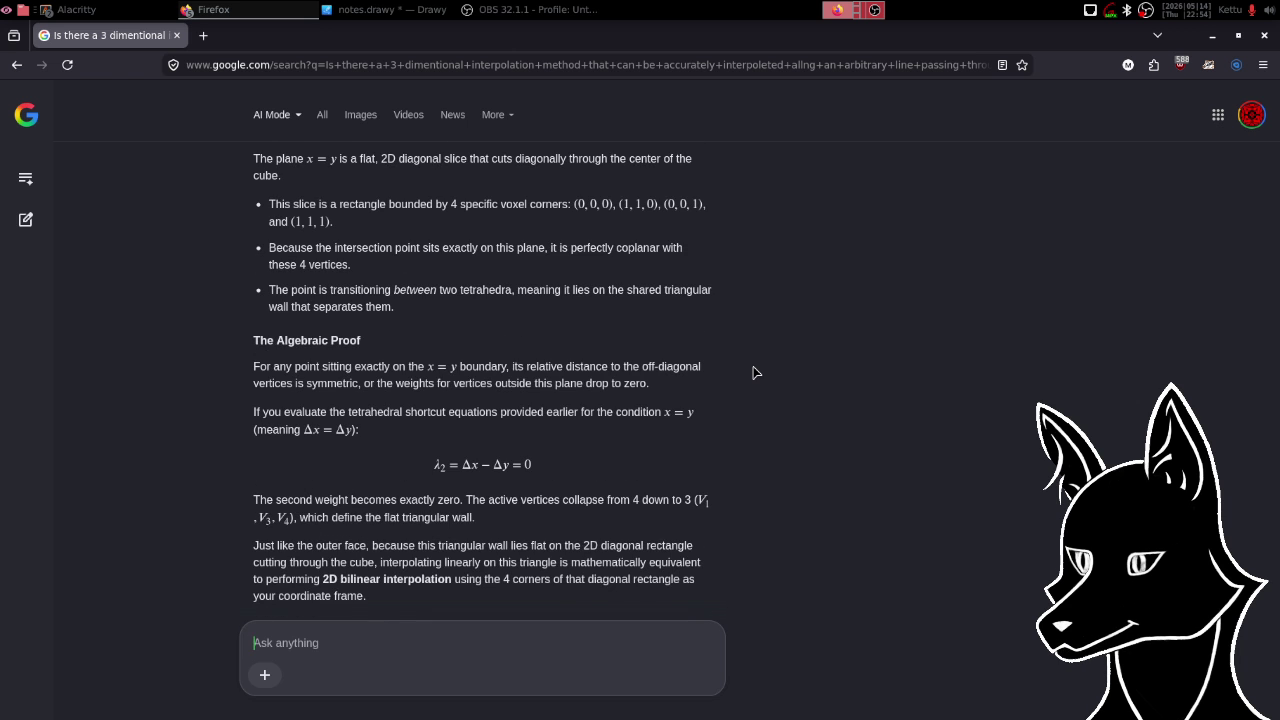
{"action": "scroll", "coordinate": [756, 372], "scroll_direction": "down", "scroll_amount": 4}
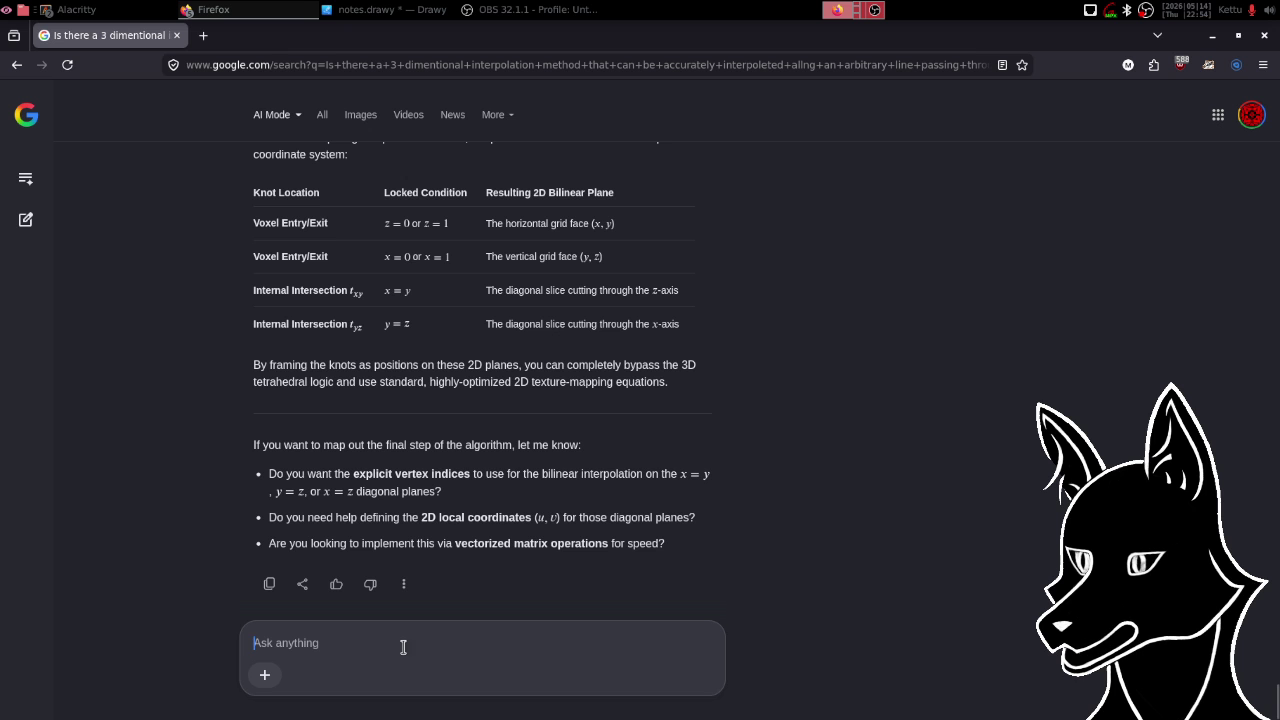
{"action": "type", "text": "okay, "}
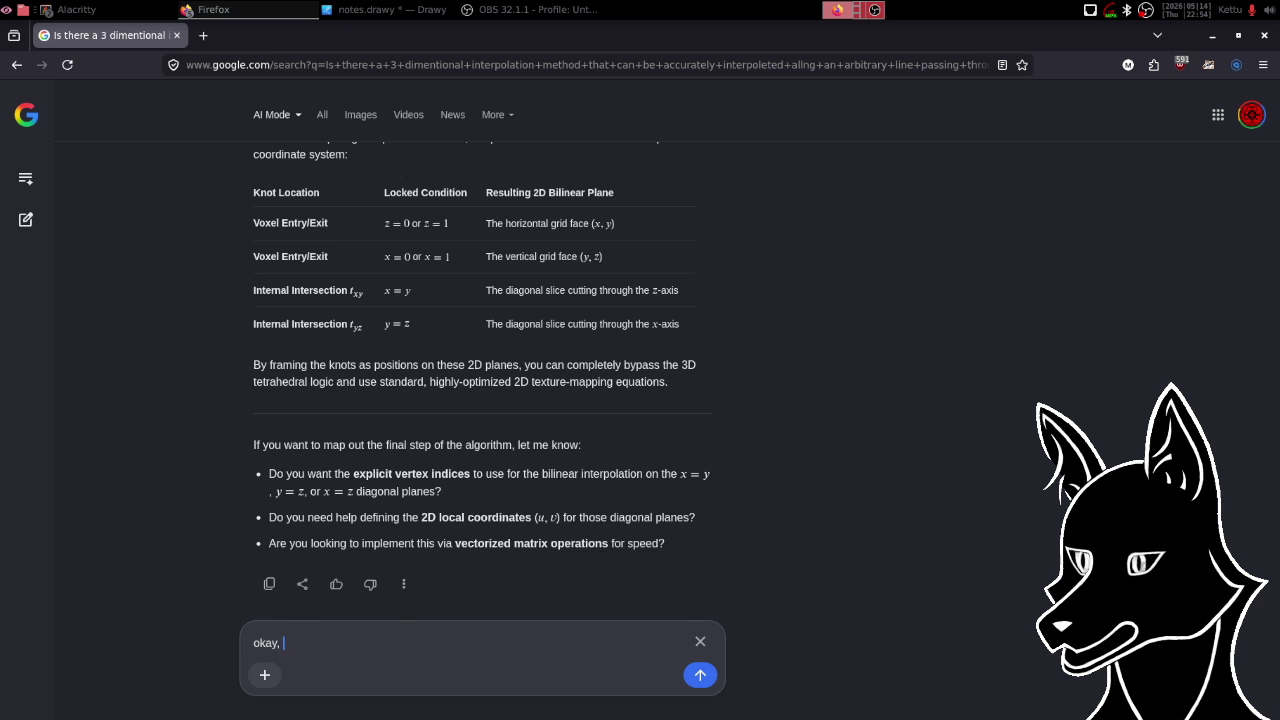
{"action": "type", "text": "so, beca"}
{"action": "type", "text": "use"}
{"action": "type", "text": " it is known"}
{"action": "type", "text": " that "}
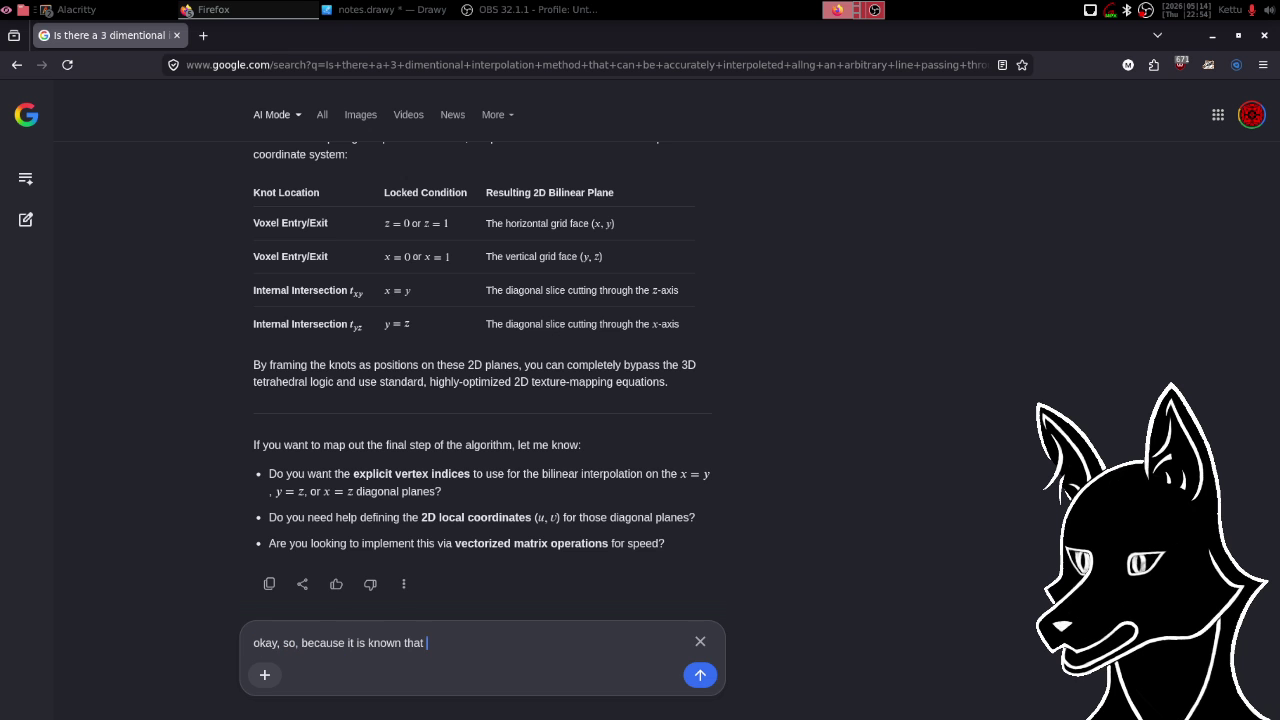
{"action": "type", "text": "the target poi"}
{"action": "type", "text": "nt lies on a "}
{"action": "type", "text": "kn"}
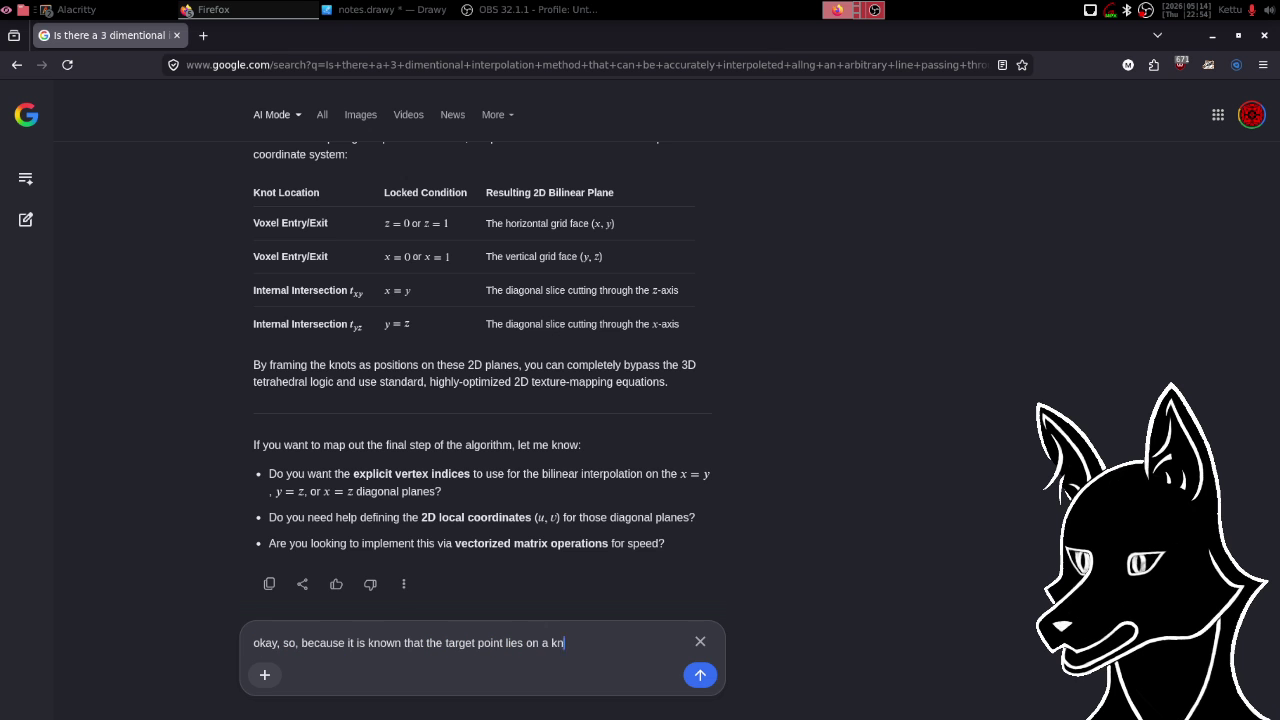
{"action": "type", "text": "own plane, "}
{"action": "type", "text": "the problem collapses into a 2D problem."}
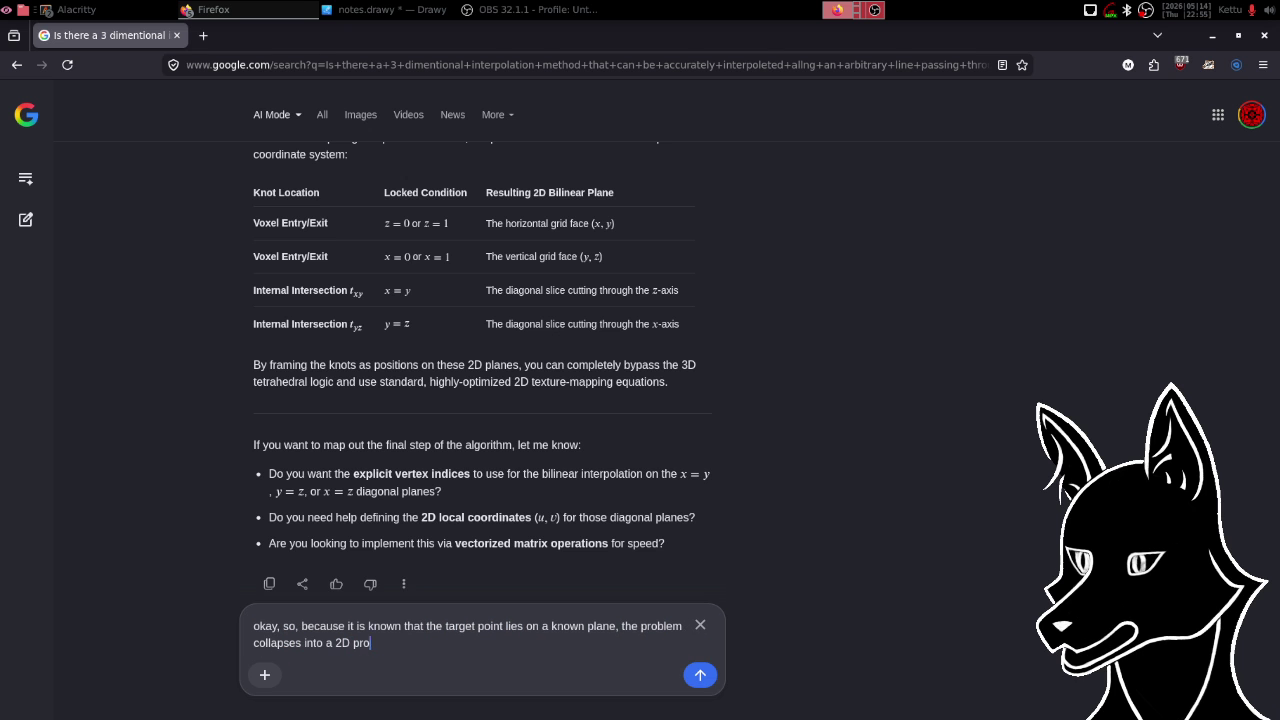
{"action": "type", "text": " This would reduce a"}
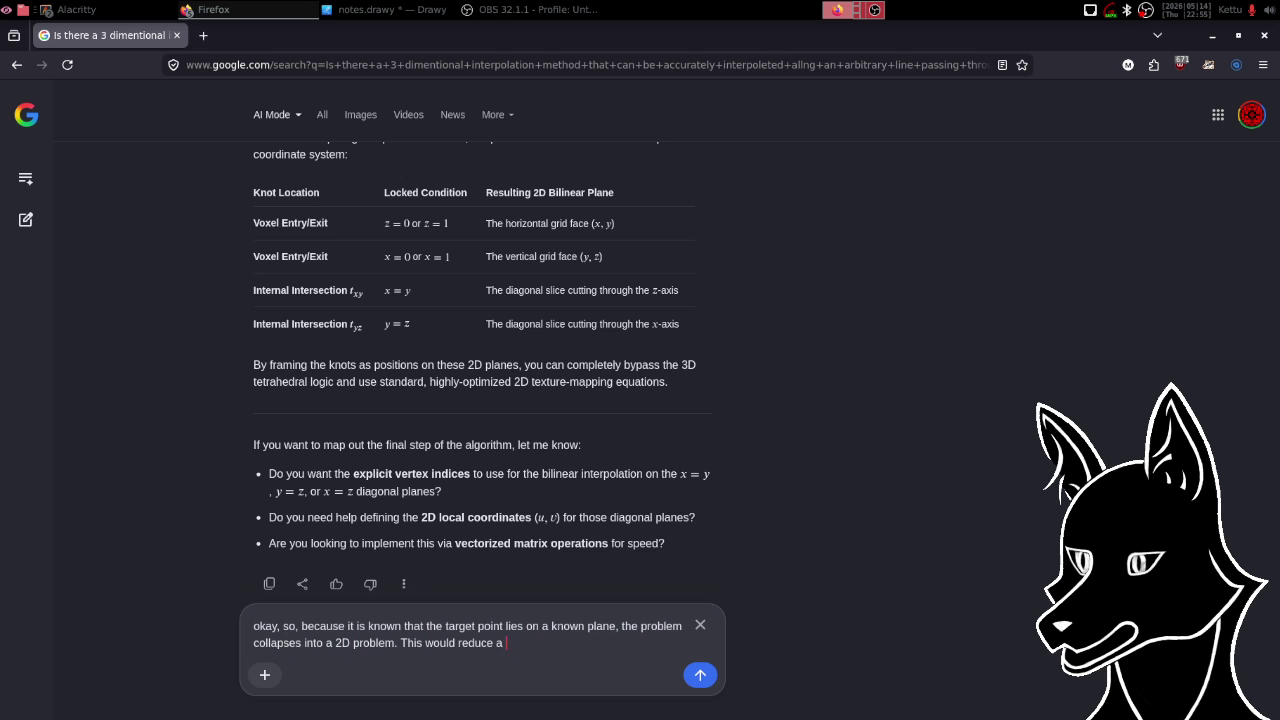
{"action": "type", "text": " poin"}
- Fix a typo and continue the reply: '…tetrahedral interpolation into a triangular interpolation. this then'
{"action": "key", "text": "BackSpace"}
{"action": "key", "text": "BackSpace"}
{"action": "key", "text": "BackSpace"}
{"action": "type", "text": "etrahedr"}
{"action": "type", "text": "al "}
{"action": "type", "text": "interpola"}
{"action": "type", "text": "tion i"}
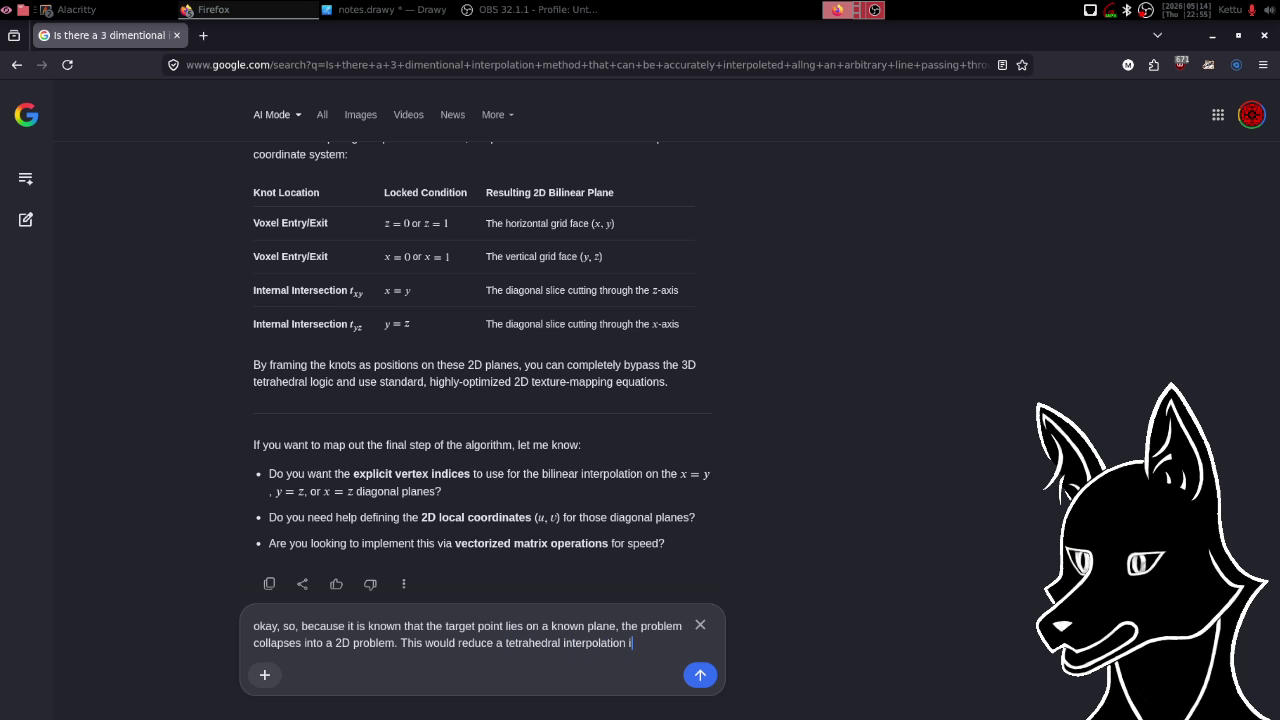
{"action": "type", "text": "nto a trian"}
{"action": "type", "text": "gular "}
{"action": "type", "text": "interpolation"}
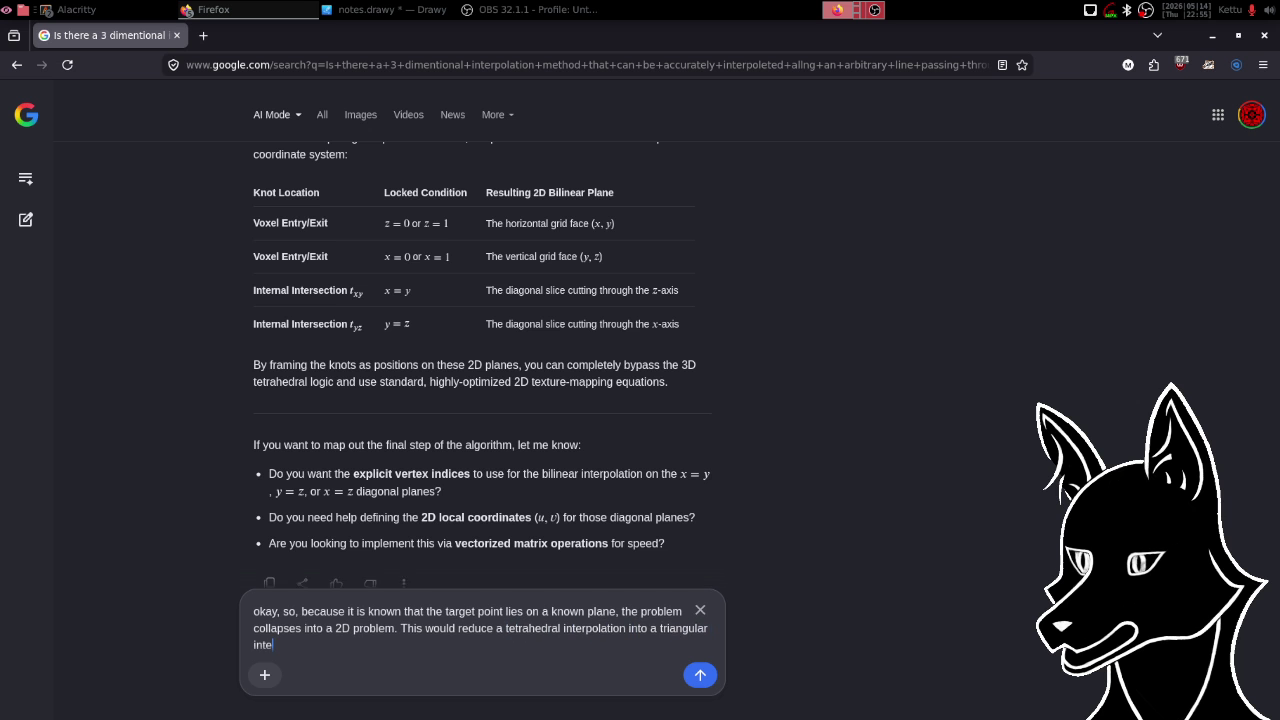
{"action": "type", "text": "."}
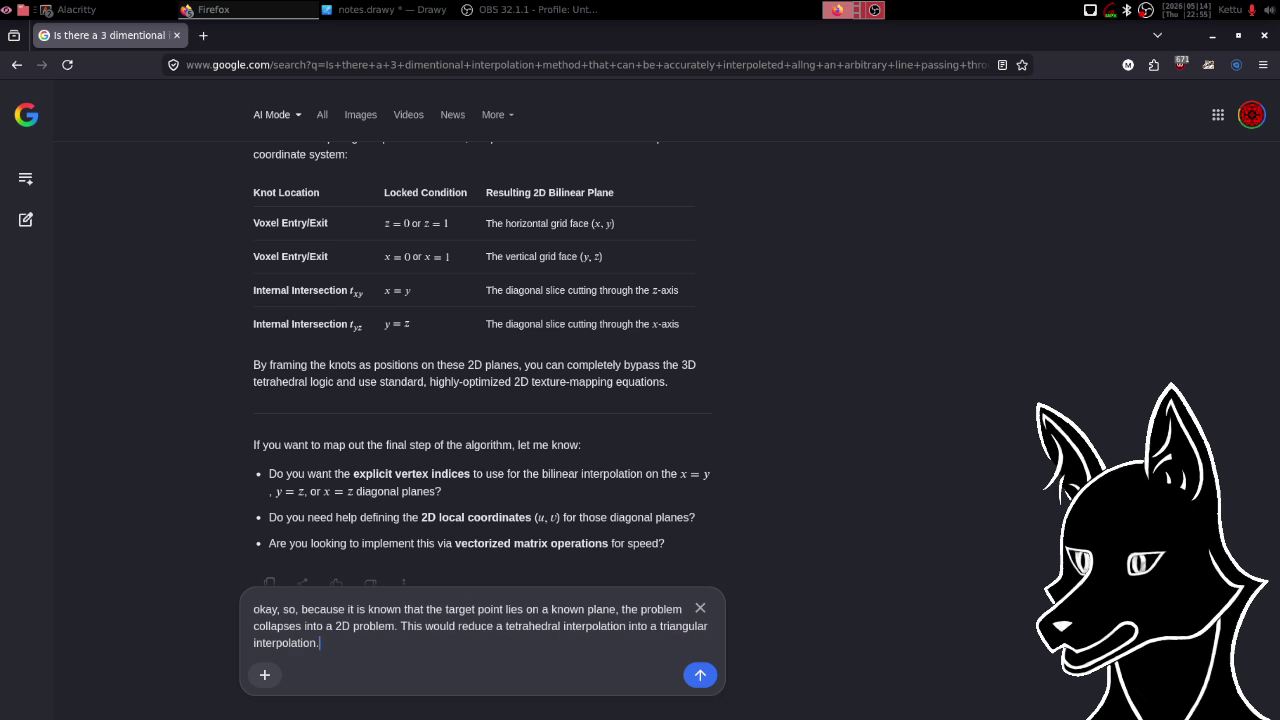
{"action": "type", "text": " this then"}
- Finish and send the follow-up: orthogonal, axis-aligned sides further simplify it to bilinear interpolation, correct?
{"action": "key", "text": "BackSpace"}
{"action": "key", "text": "BackSpace"}
{"action": "key", "text": "BackSpace"}
{"action": "key", "text": "BackSpace"}
{"action": "key", "text": "BackSpace"}
{"action": "key", "text": "BackSpace"}
{"action": "type", "text": "this is then further s"}
{"action": "type", "text": "implifie"}
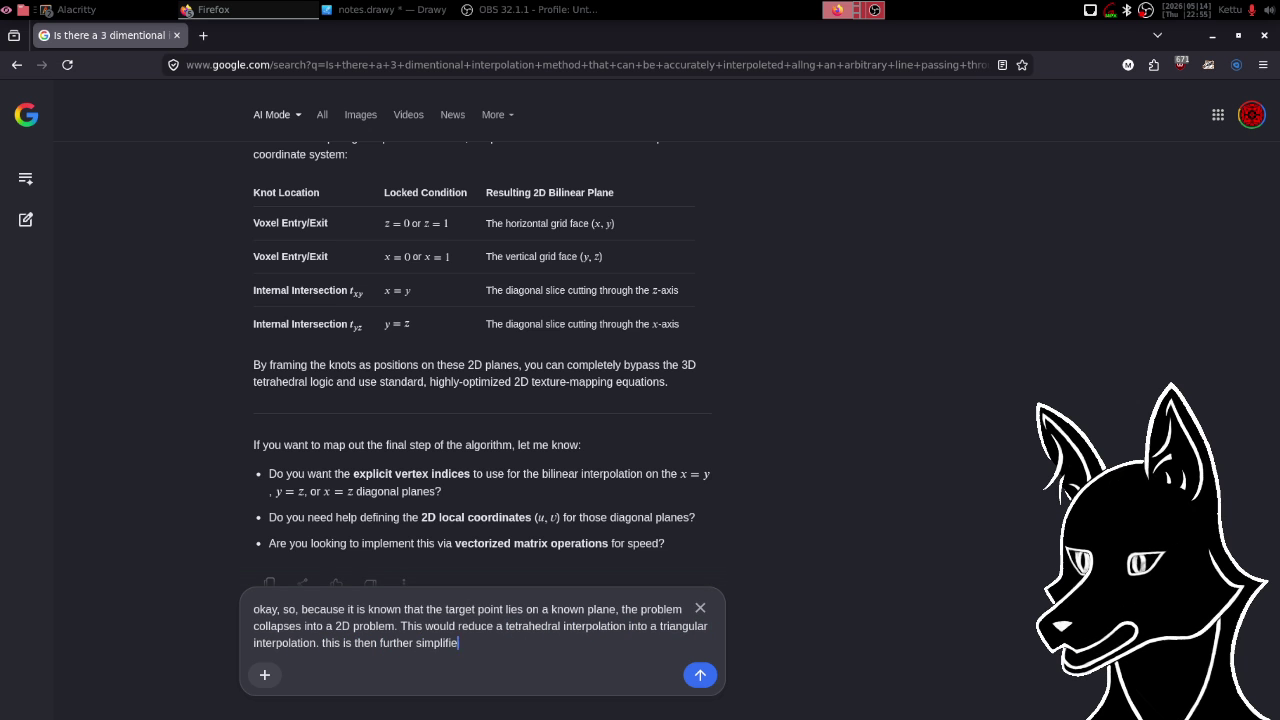
{"action": "type", "text": "d with the fac"}
{"action": "type", "text": "t that two of the "}
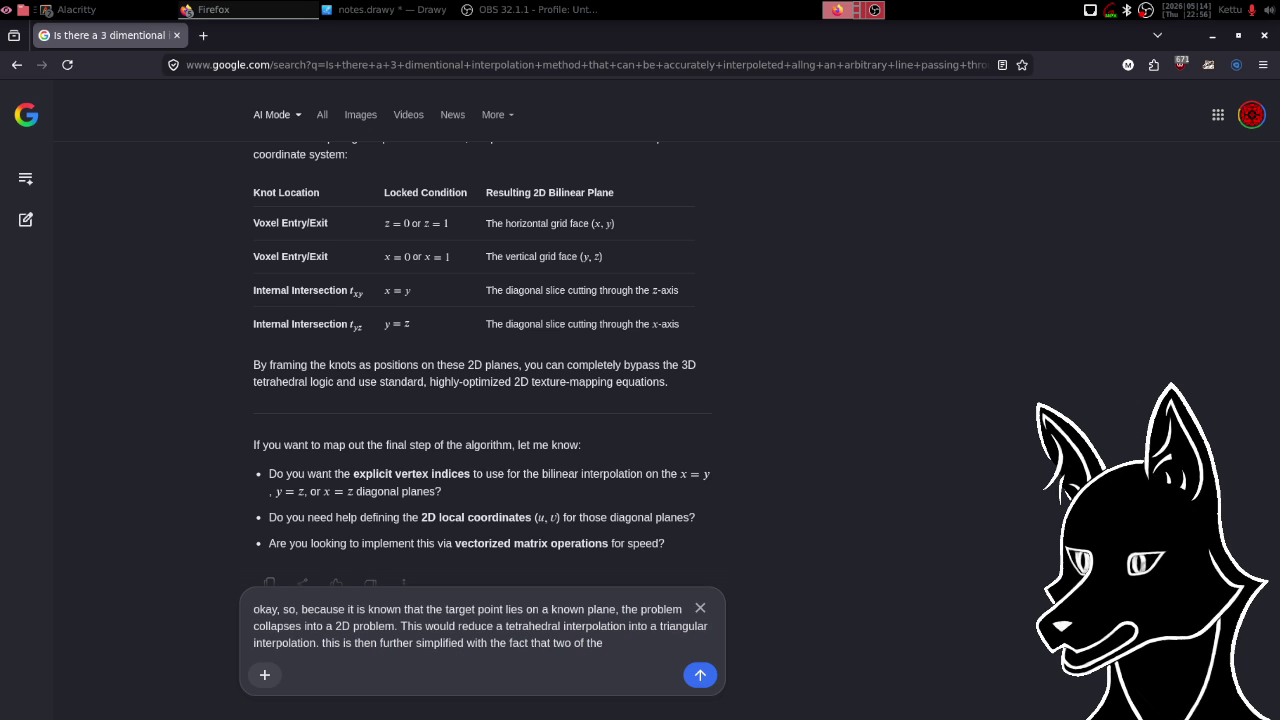
{"action": "type", "text": "sides are o"}
{"action": "type", "text": "rthogonal and "}
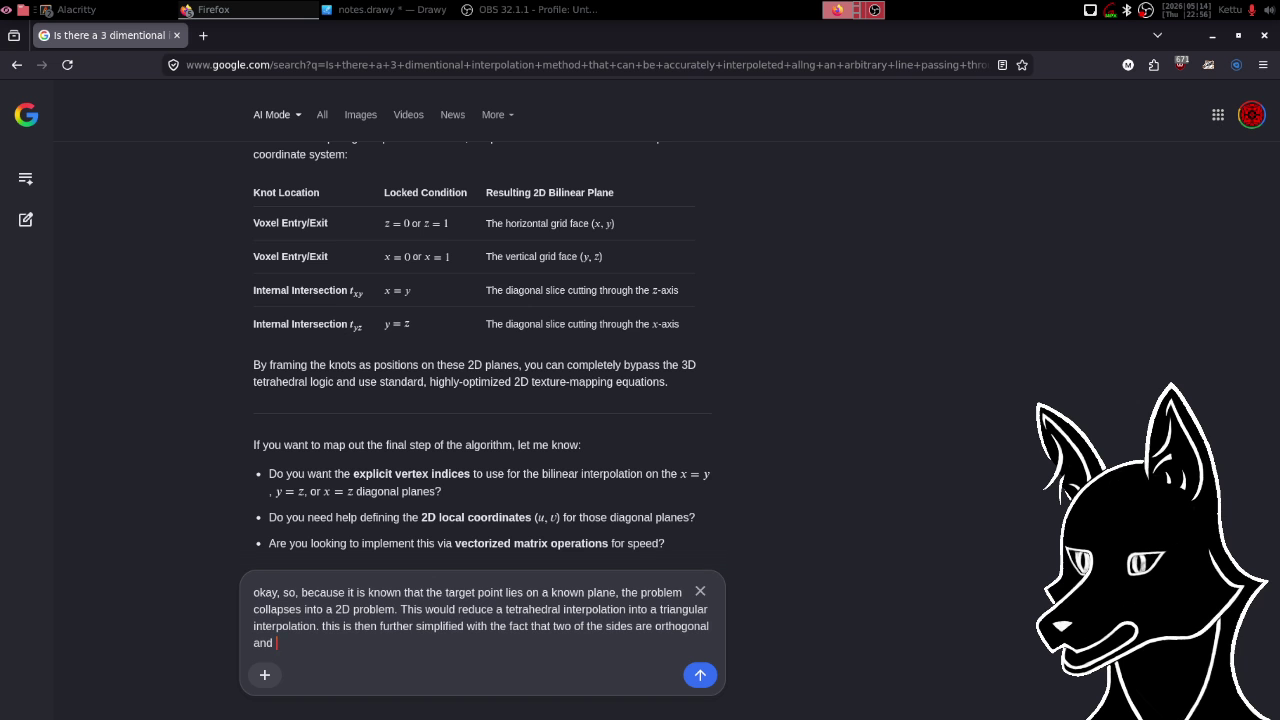
{"action": "type", "text": "(effective"}
{"action": "type", "text": "ly) axi"}
{"action": "type", "text": "s aligne"}
{"action": "type", "text": "d, "}
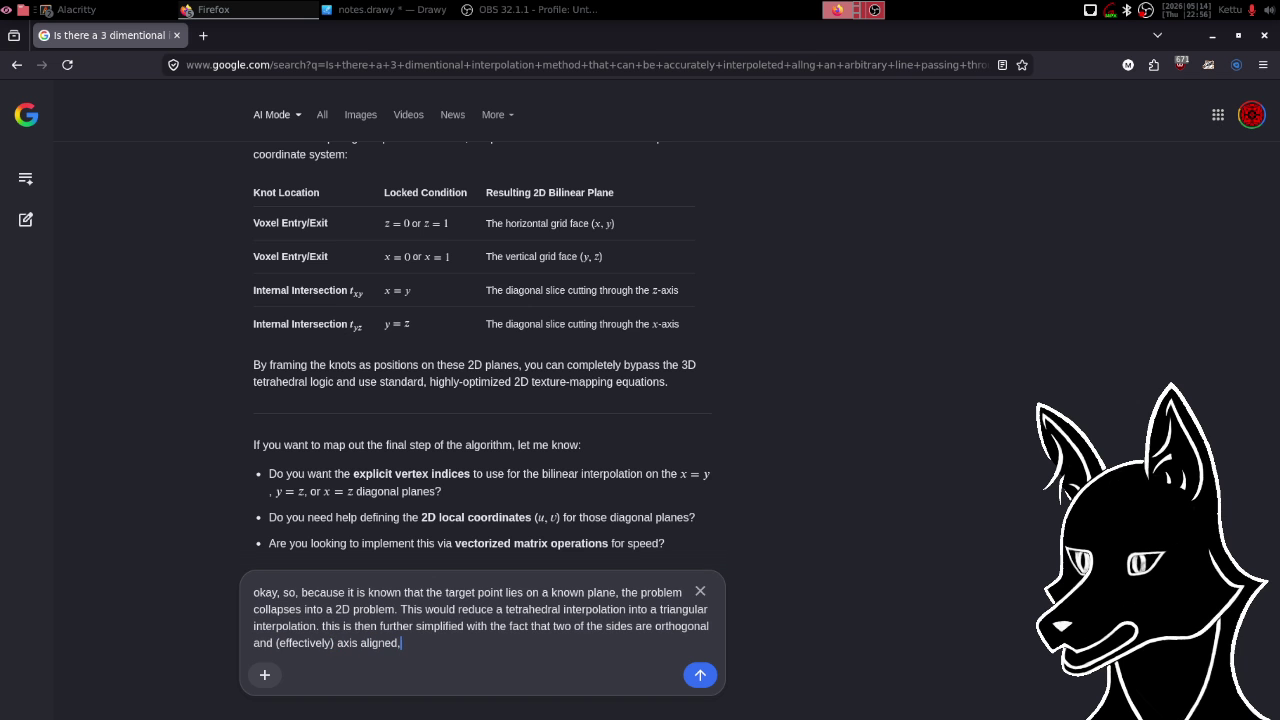
{"action": "type", "text": "it further"}
{"action": "type", "text": " simplifies "}
{"action": "type", "text": "the inter"}
{"action": "type", "text": "pola"}
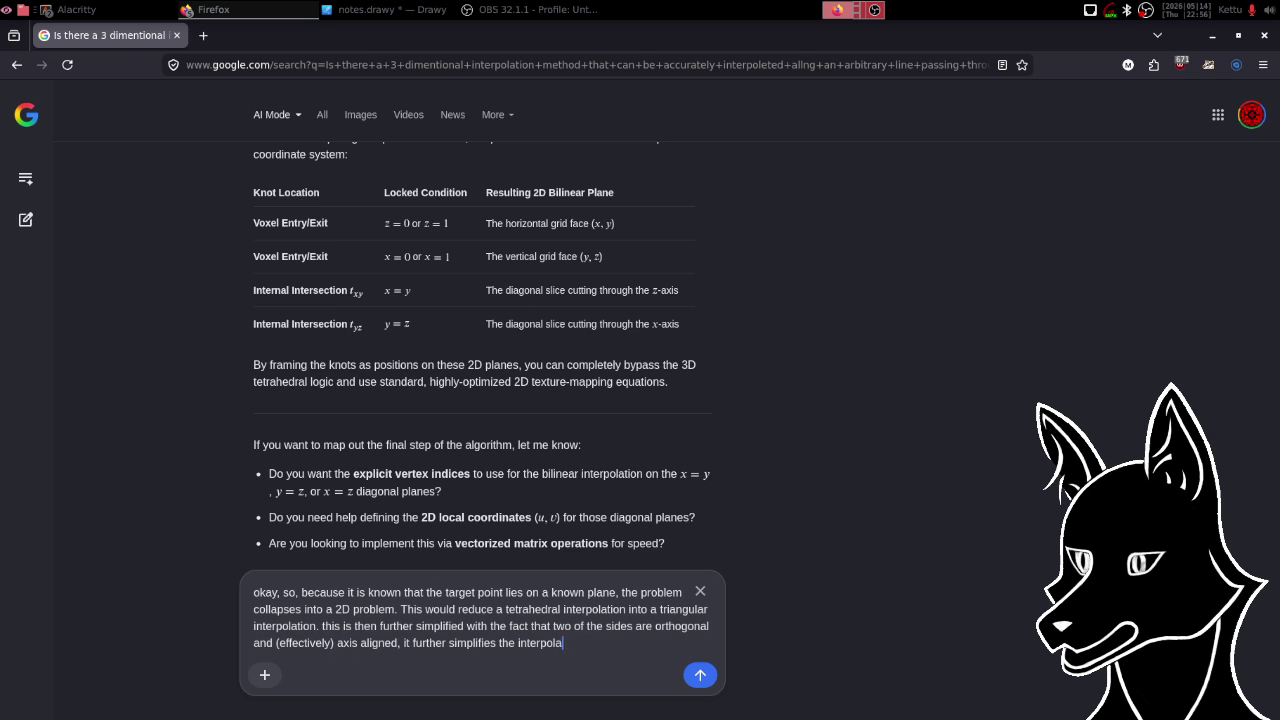
{"action": "type", "text": "tion into"}
{"action": "type", "text": " bil"}
{"action": "type", "text": "inear interpolation, correct?"}
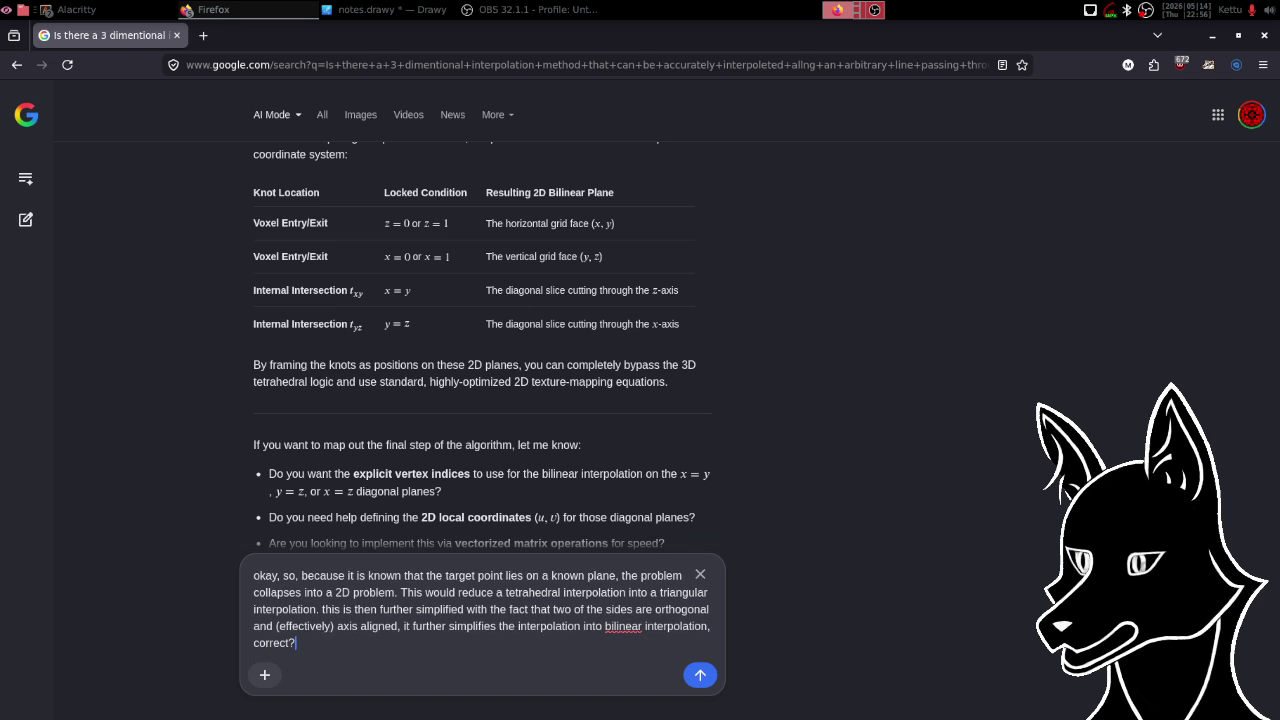
{"action": "key", "text": "Return"}
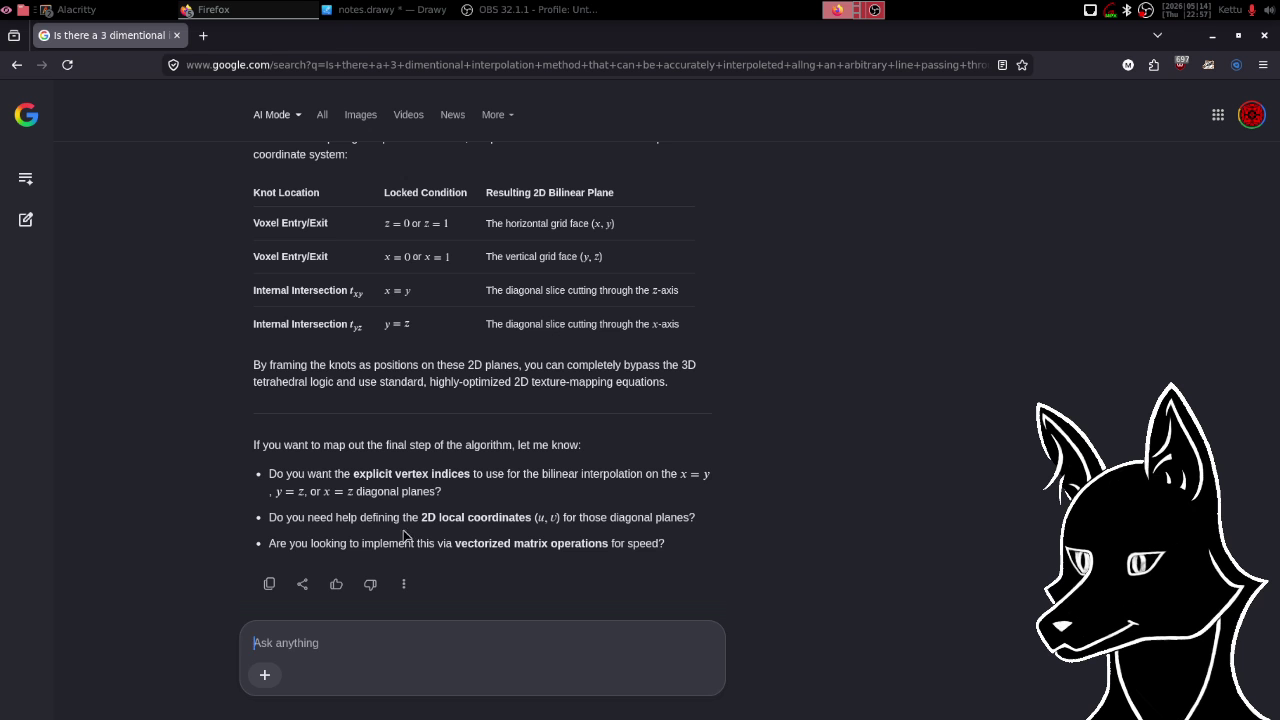
{"action": "scroll", "coordinate": [660, 411], "scroll_direction": "up", "scroll_amount": 10}
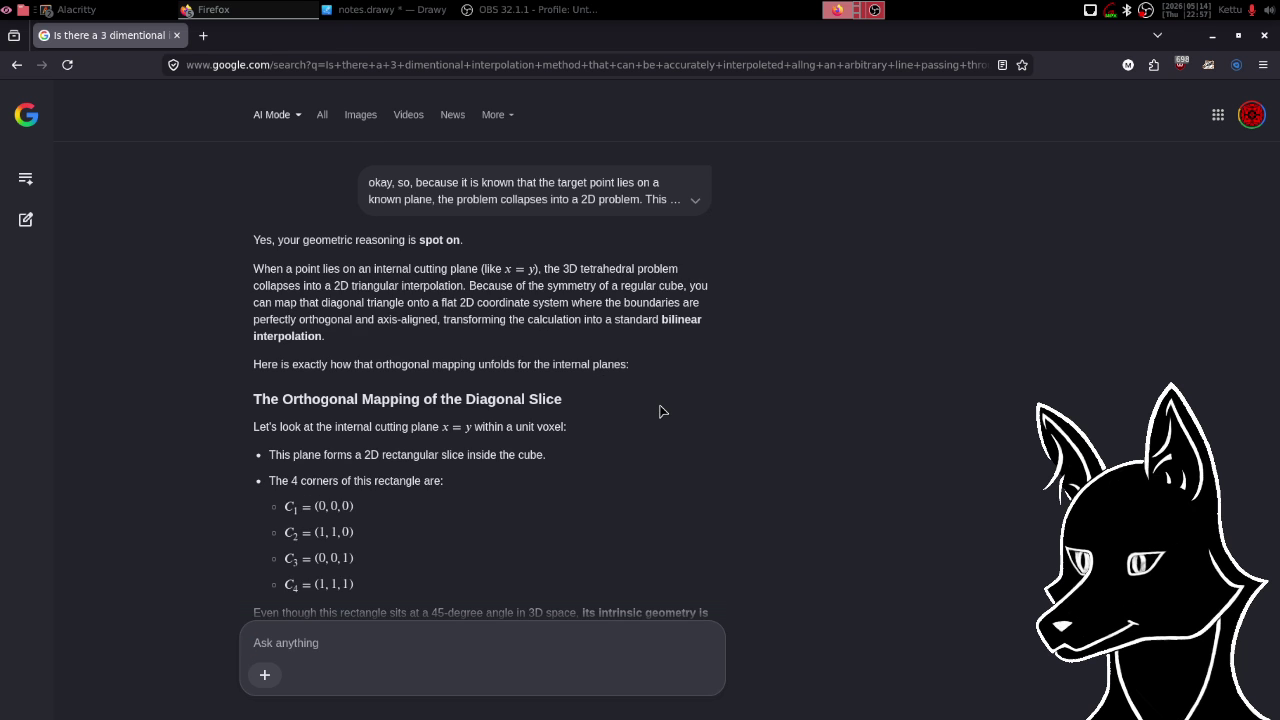
{"action": "scroll", "coordinate": [660, 411], "scroll_direction": "down", "scroll_amount": 3}
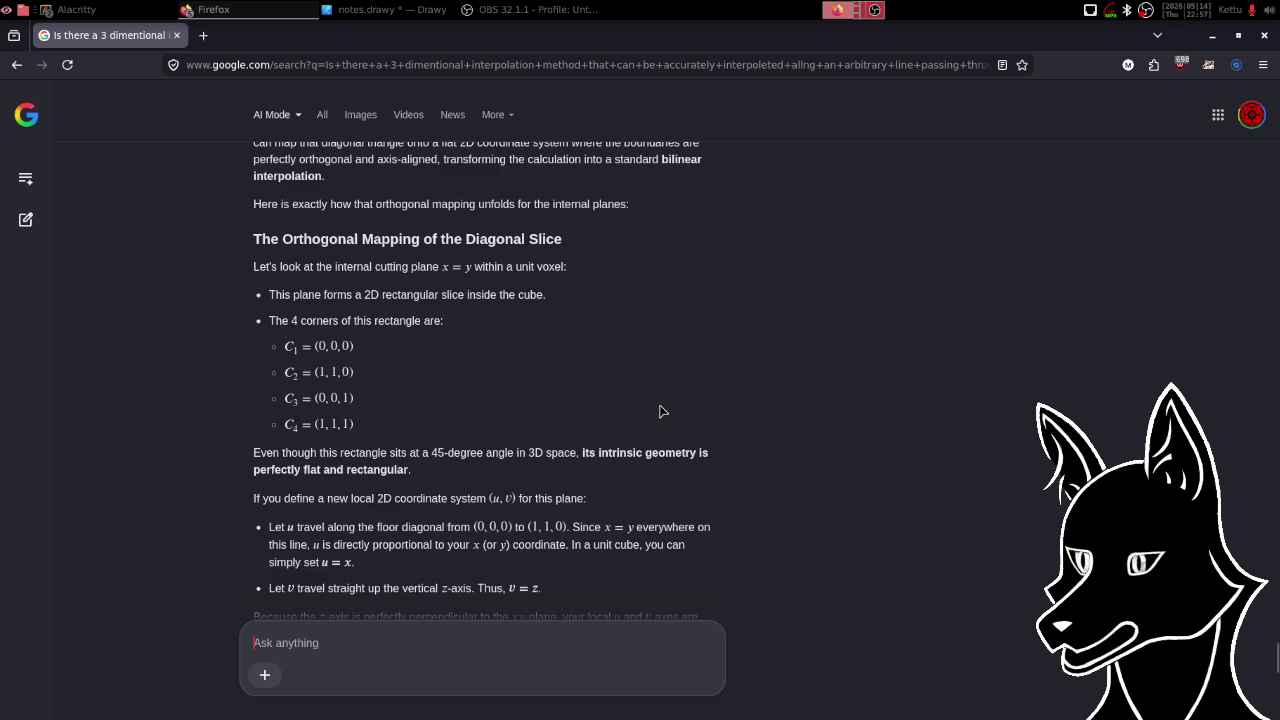
{"action": "scroll", "coordinate": [660, 411], "scroll_direction": "up", "scroll_amount": 3}
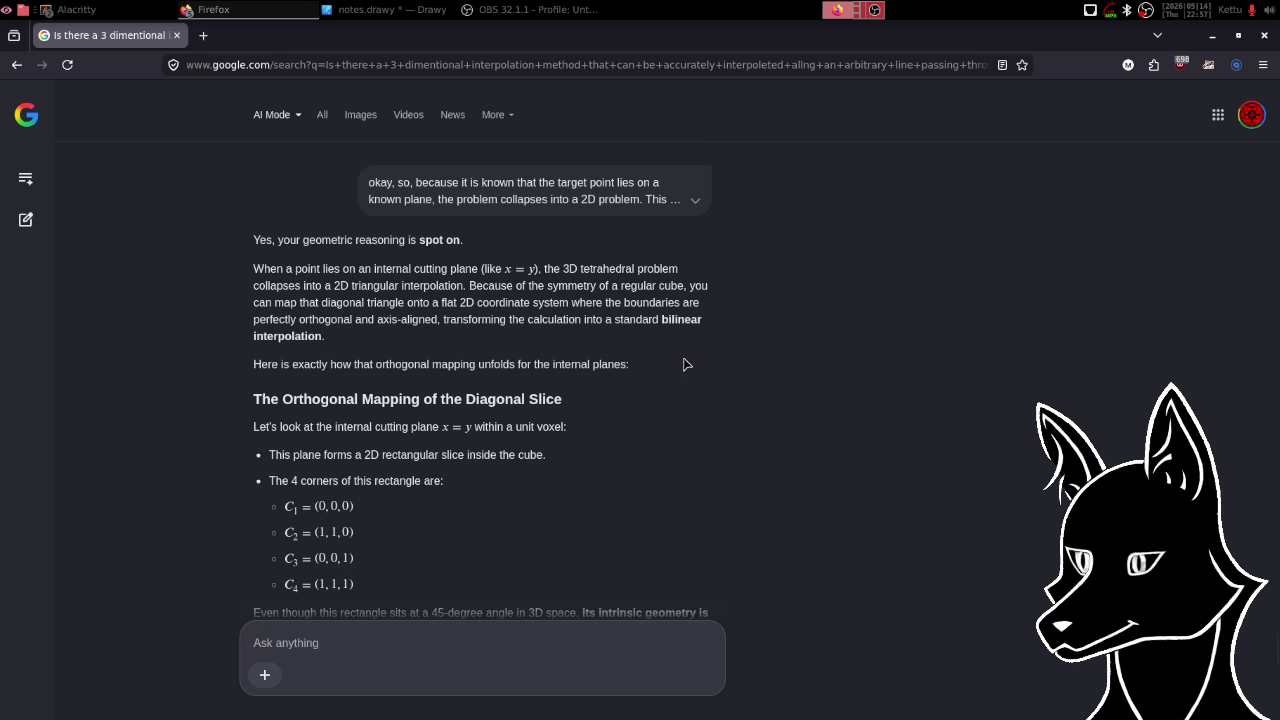
- Scroll down to the '3 Diagonal Coordinate Mappings' table, then switch back to Drawy's notes.drawy
{"action": "scroll", "coordinate": [685, 366], "scroll_direction": "down", "scroll_amount": 3}
{"action": "scroll", "coordinate": [685, 366], "scroll_direction": "down", "scroll_amount": 3}
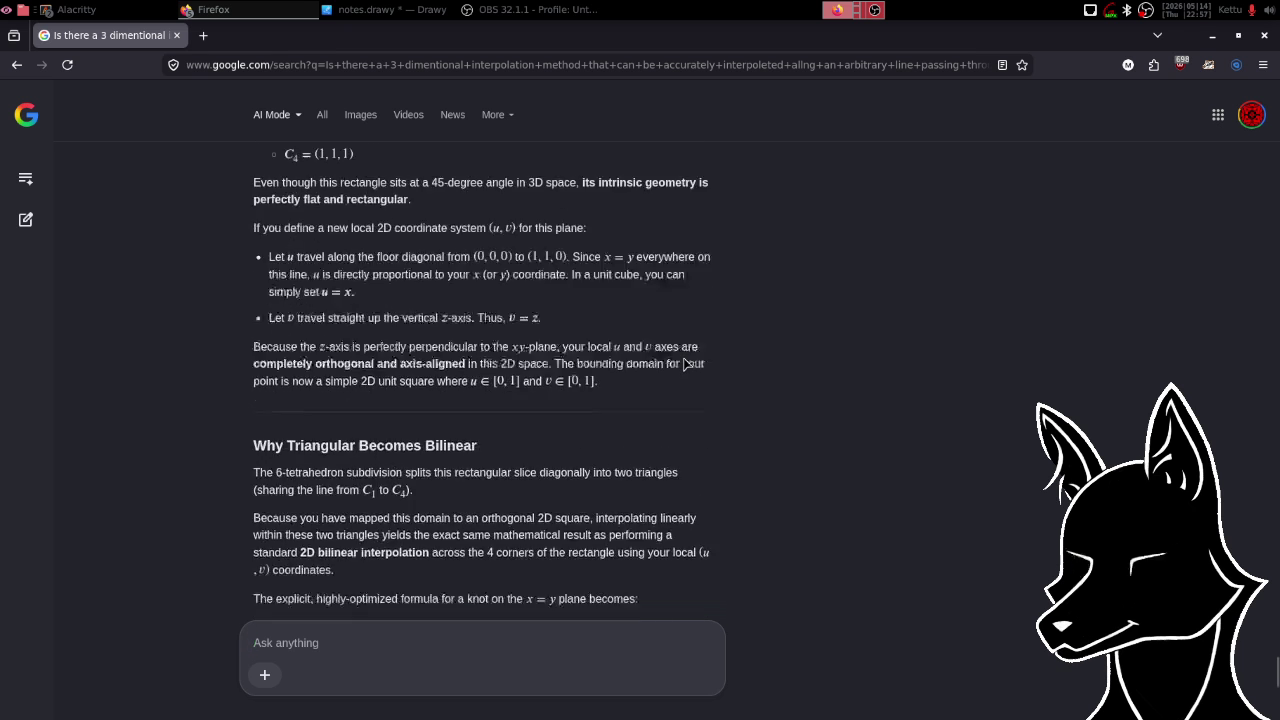
{"action": "scroll", "coordinate": [685, 366], "scroll_direction": "down", "scroll_amount": 1}
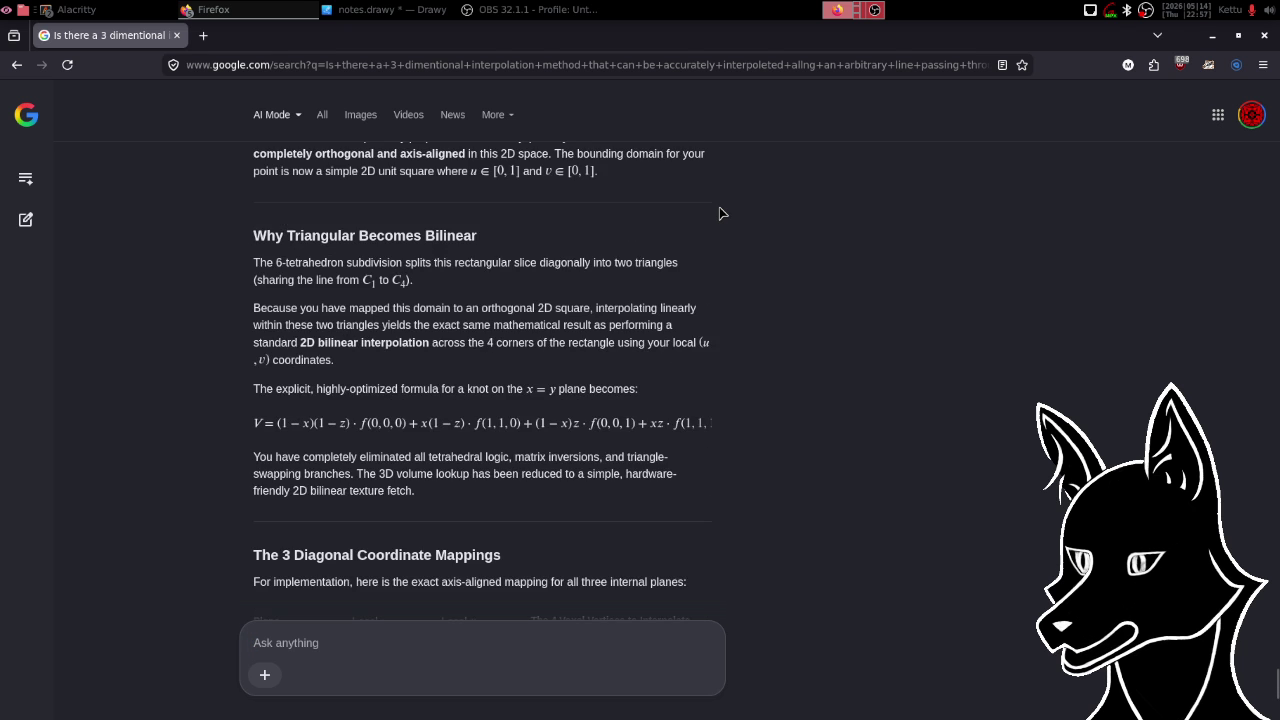
{"action": "scroll", "coordinate": [722, 213], "scroll_direction": "down", "scroll_amount": 2}
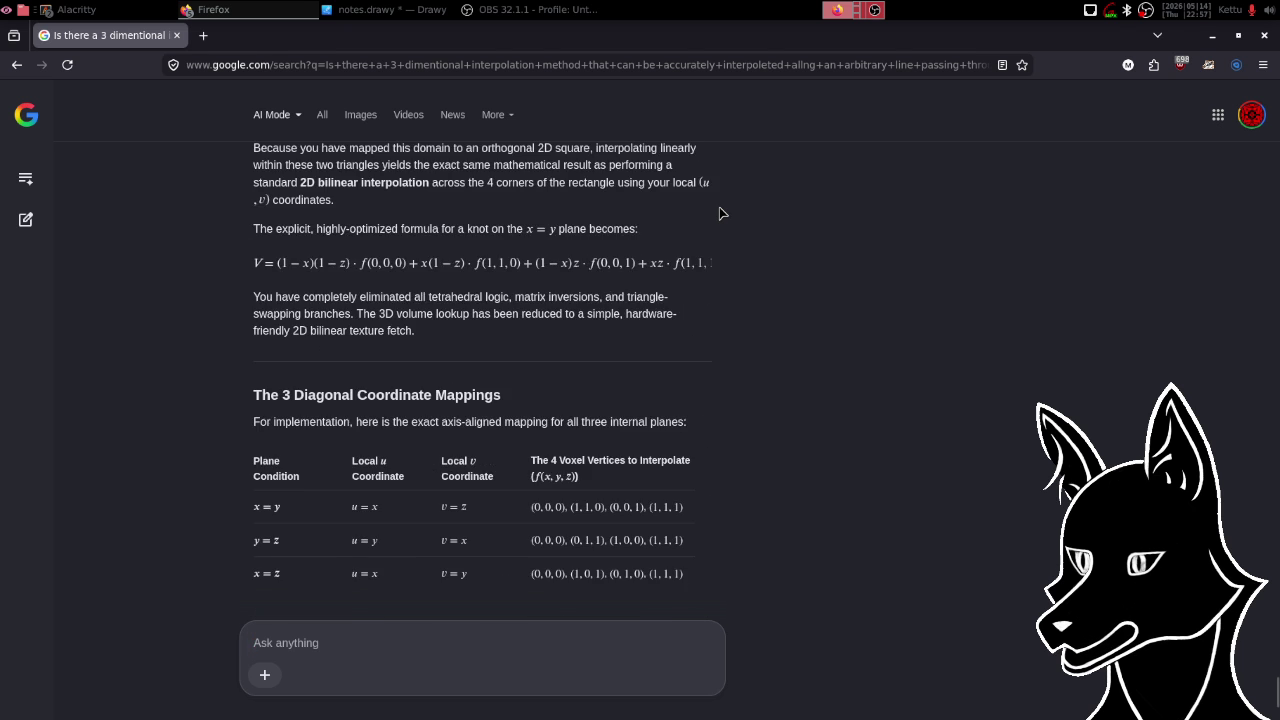
{"action": "scroll", "coordinate": [722, 213], "scroll_direction": "down", "scroll_amount": 3}
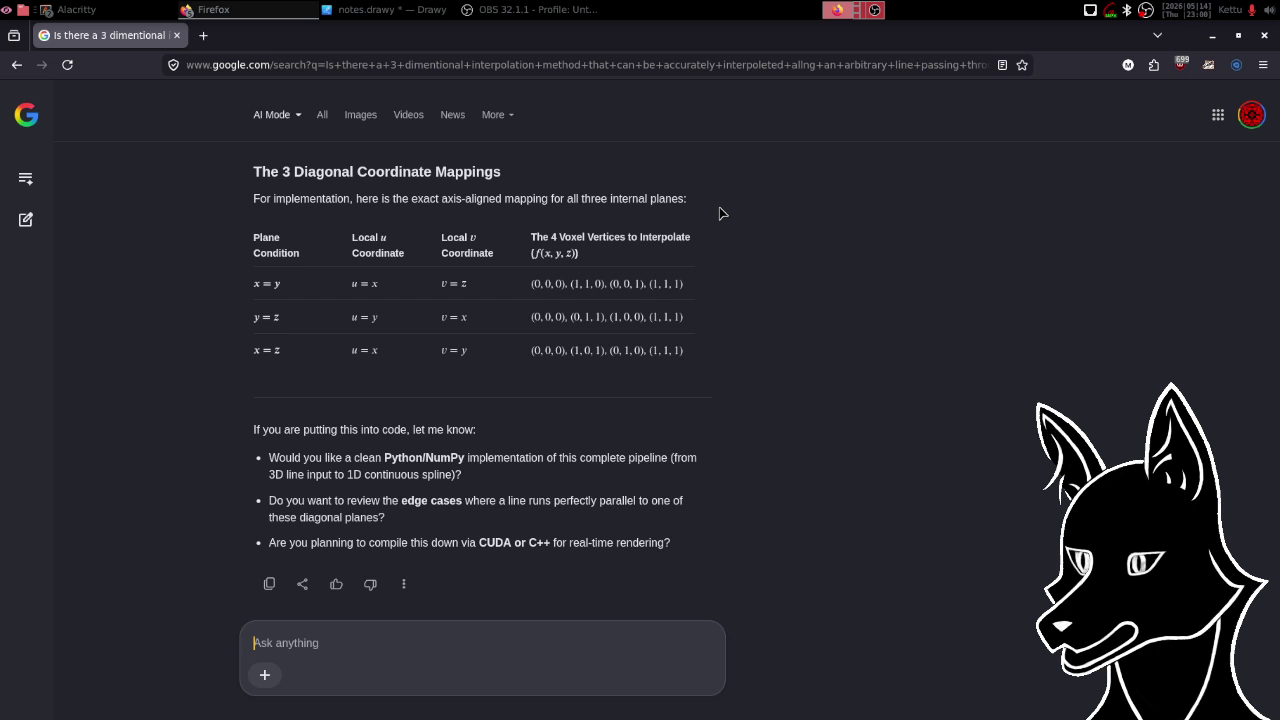
{"action": "key", "text": "alt+Tab"}
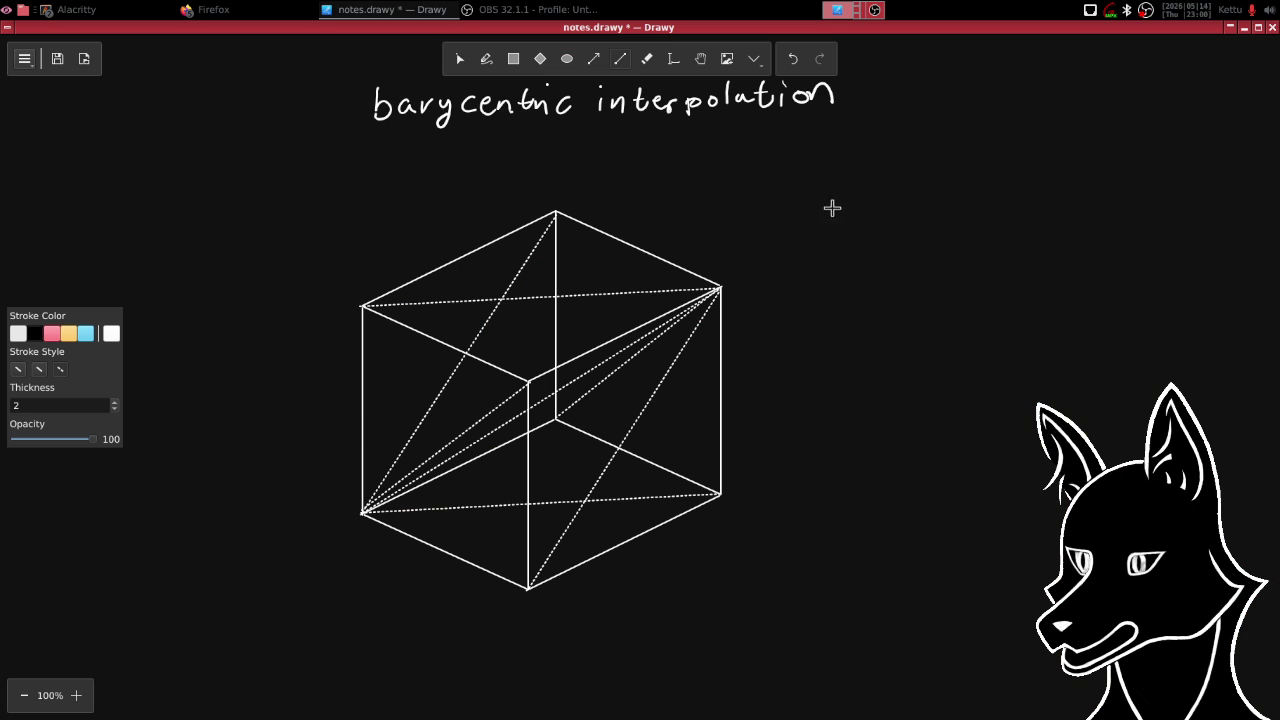
- Pan the canvas to open space beside the heading and erase a stray mark
{"action": "left_click_drag", "start_coordinate": [764, 276], "coordinate": [691, 289]}
{"action": "scroll", "coordinate": [691, 289], "scroll_direction": "right", "scroll_amount": 5}
{"action": "scroll", "coordinate": [691, 289], "scroll_direction": "up", "scroll_amount": 2}
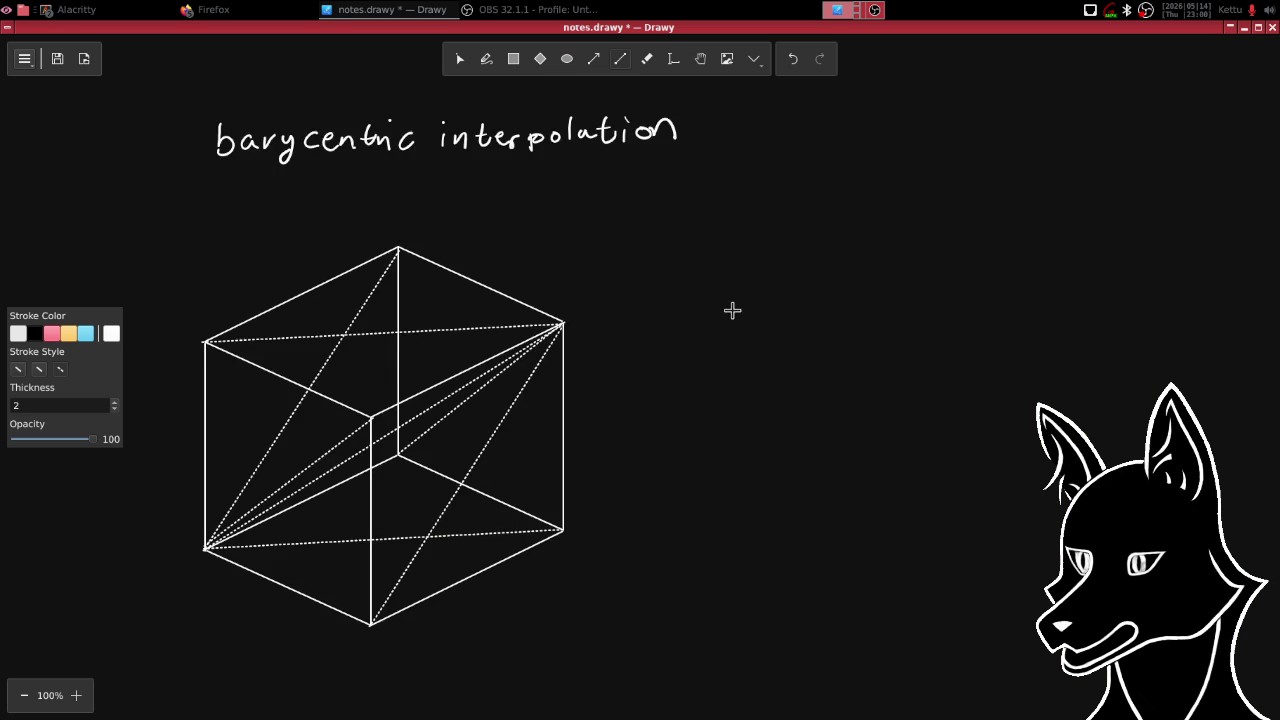
{"action": "mouse_move", "coordinate": [604, 195]}
{"action": "left_mouse_down"}
{"action": "mouse_move", "coordinate": [605, 221]}
{"action": "mouse_move", "coordinate": [602, 168]}
{"action": "left_mouse_up"}
{"action": "left_click", "coordinate": [647, 58]}
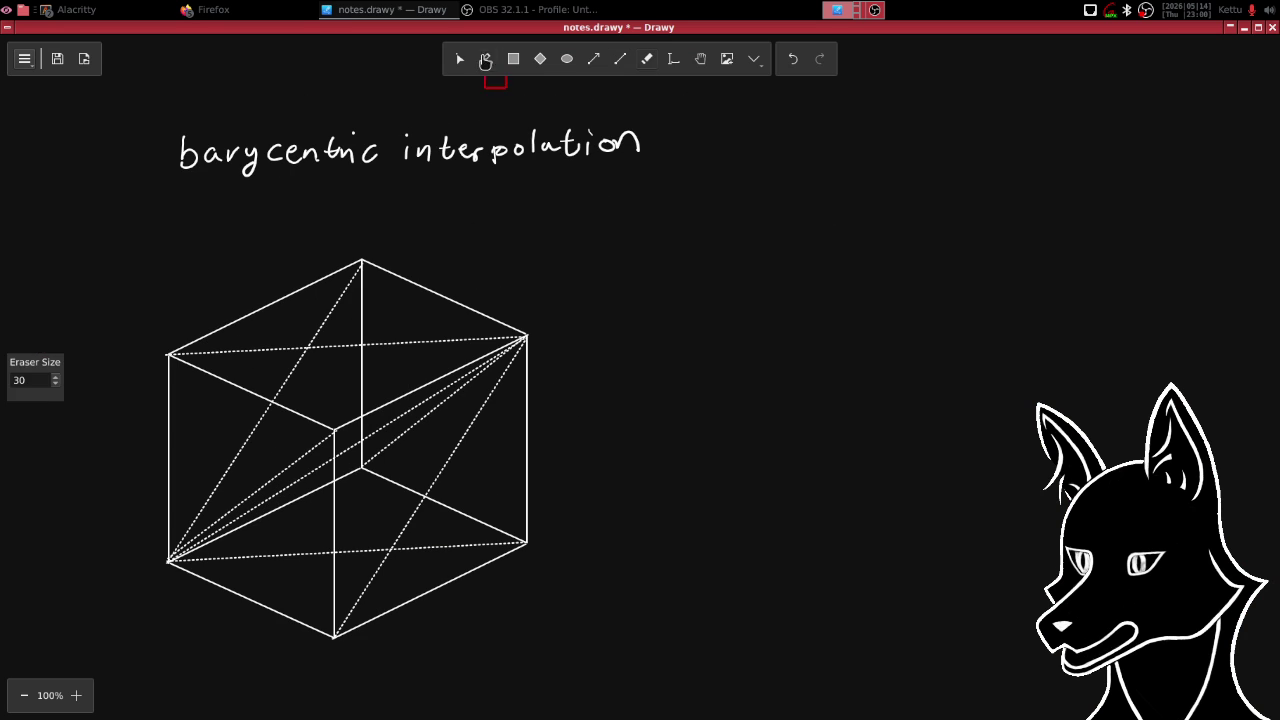
{"action": "left_click", "coordinate": [487, 58]}
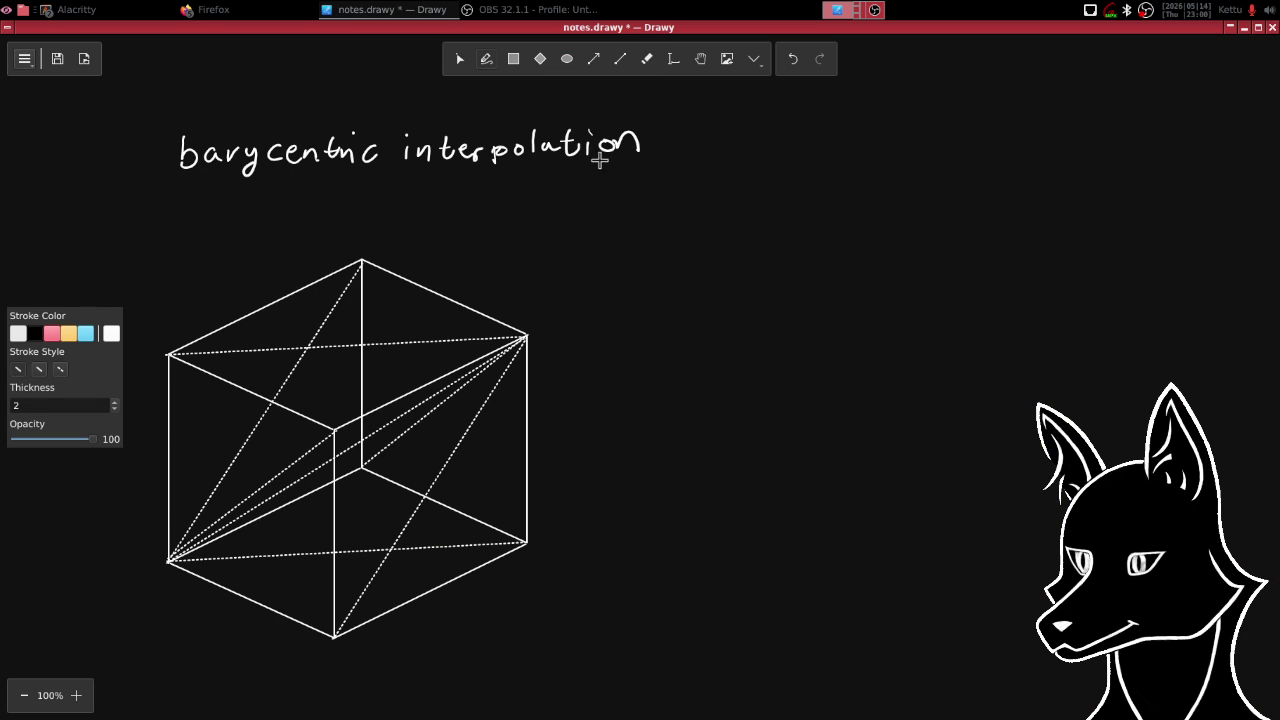
- Handwrite 'Bilinear' under the barycentric interpolation heading, then erase a mistaken extra i
{"action": "mouse_move", "coordinate": [617, 193]}
{"action": "left_mouse_down"}
{"action": "mouse_move", "coordinate": [619, 218]}
{"action": "mouse_move", "coordinate": [640, 204]}
{"action": "mouse_move", "coordinate": [620, 218]}
{"action": "left_mouse_up"}
{"action": "left_click_drag", "start_coordinate": [647, 203], "coordinate": [663, 228]}
{"action": "left_click", "coordinate": [648, 196]}
{"action": "mouse_move", "coordinate": [679, 207]}
{"action": "left_mouse_down"}
{"action": "mouse_move", "coordinate": [679, 227]}
{"action": "mouse_move", "coordinate": [697, 206]}
{"action": "mouse_move", "coordinate": [712, 226]}
{"action": "mouse_move", "coordinate": [734, 222]}
{"action": "left_mouse_up"}
{"action": "mouse_move", "coordinate": [750, 210]}
{"action": "left_mouse_down"}
{"action": "mouse_move", "coordinate": [752, 222]}
{"action": "mouse_move", "coordinate": [762, 208]}
{"action": "mouse_move", "coordinate": [793, 222]}
{"action": "mouse_move", "coordinate": [777, 209]}
{"action": "mouse_move", "coordinate": [660, 225]}
{"action": "mouse_move", "coordinate": [663, 189]}
{"action": "mouse_move", "coordinate": [706, 214]}
{"action": "mouse_move", "coordinate": [627, 202]}
{"action": "mouse_move", "coordinate": [586, 217]}
{"action": "mouse_move", "coordinate": [677, 209]}
{"action": "mouse_move", "coordinate": [684, 191]}
{"action": "left_mouse_up"}
{"action": "left_click", "coordinate": [791, 180]}
{"action": "left_click", "coordinate": [647, 58]}
- Write 'blerp :' with its colon and erase the stray letter after it
{"action": "key", "text": "p"}
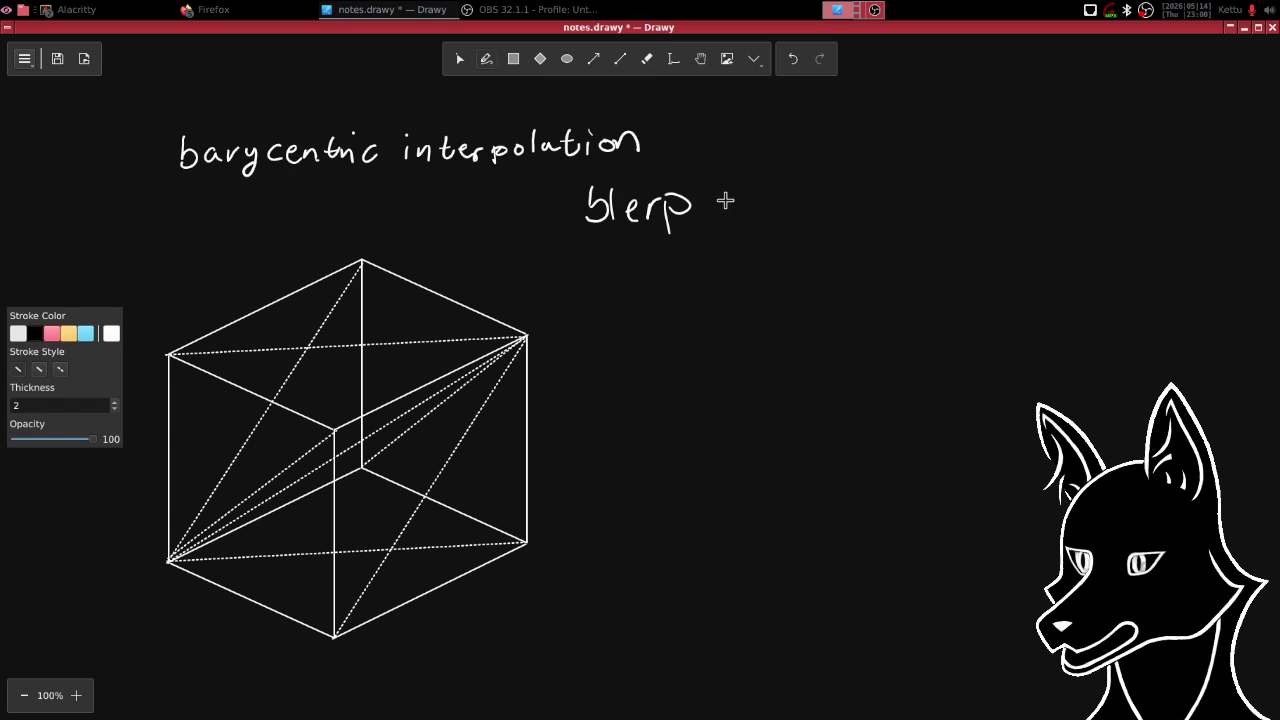
{"action": "left_click", "coordinate": [716, 199]}
{"action": "left_click", "coordinate": [716, 211]}
{"action": "mouse_move", "coordinate": [771, 187]}
{"action": "left_mouse_down"}
{"action": "mouse_move", "coordinate": [755, 214]}
{"action": "mouse_move", "coordinate": [790, 210]}
{"action": "mouse_move", "coordinate": [811, 177]}
{"action": "left_mouse_up"}
{"action": "key", "text": "e"}
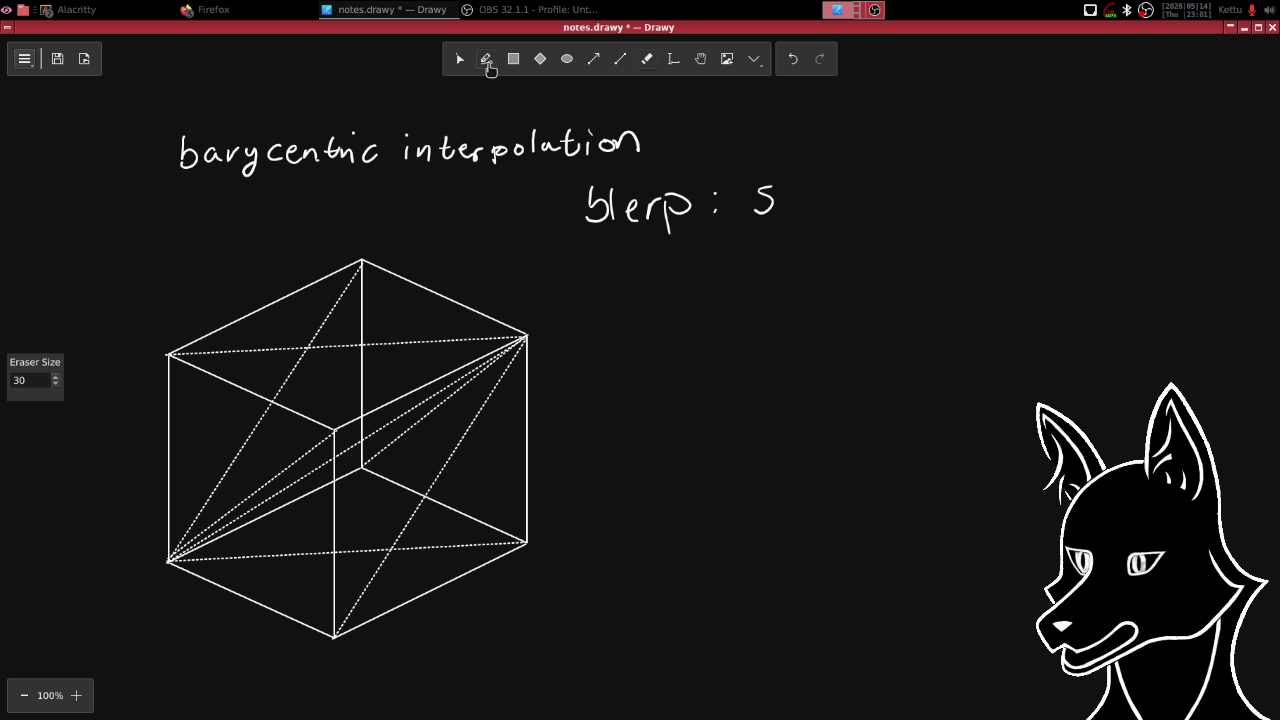
- Erase the stray '5f' and write 'iface' after the blerp colon
{"action": "left_click", "coordinate": [487, 59]}
{"action": "left_click_drag", "start_coordinate": [790, 199], "coordinate": [787, 210]}
{"action": "mouse_move", "coordinate": [783, 198]}
{"action": "left_mouse_down"}
{"action": "mouse_move", "coordinate": [816, 195]}
{"action": "mouse_move", "coordinate": [739, 215]}
{"action": "mouse_move", "coordinate": [770, 218]}
{"action": "mouse_move", "coordinate": [772, 192]}
{"action": "left_mouse_up"}
{"action": "left_click", "coordinate": [647, 58]}
{"action": "left_click", "coordinate": [486, 58]}
{"action": "left_click", "coordinate": [737, 178]}
{"action": "left_click", "coordinate": [752, 206]}
{"action": "mouse_move", "coordinate": [798, 192]}
{"action": "left_mouse_down"}
{"action": "mouse_move", "coordinate": [801, 214]}
{"action": "mouse_move", "coordinate": [852, 210]}
{"action": "left_mouse_up"}
- Complete the first two rows as 'iface, inset' and 'oface, outset'
{"action": "mouse_move", "coordinate": [736, 251]}
{"action": "left_mouse_down"}
{"action": "mouse_move", "coordinate": [763, 272]}
{"action": "mouse_move", "coordinate": [776, 259]}
{"action": "left_mouse_up"}
{"action": "left_click_drag", "start_coordinate": [797, 258], "coordinate": [857, 271]}
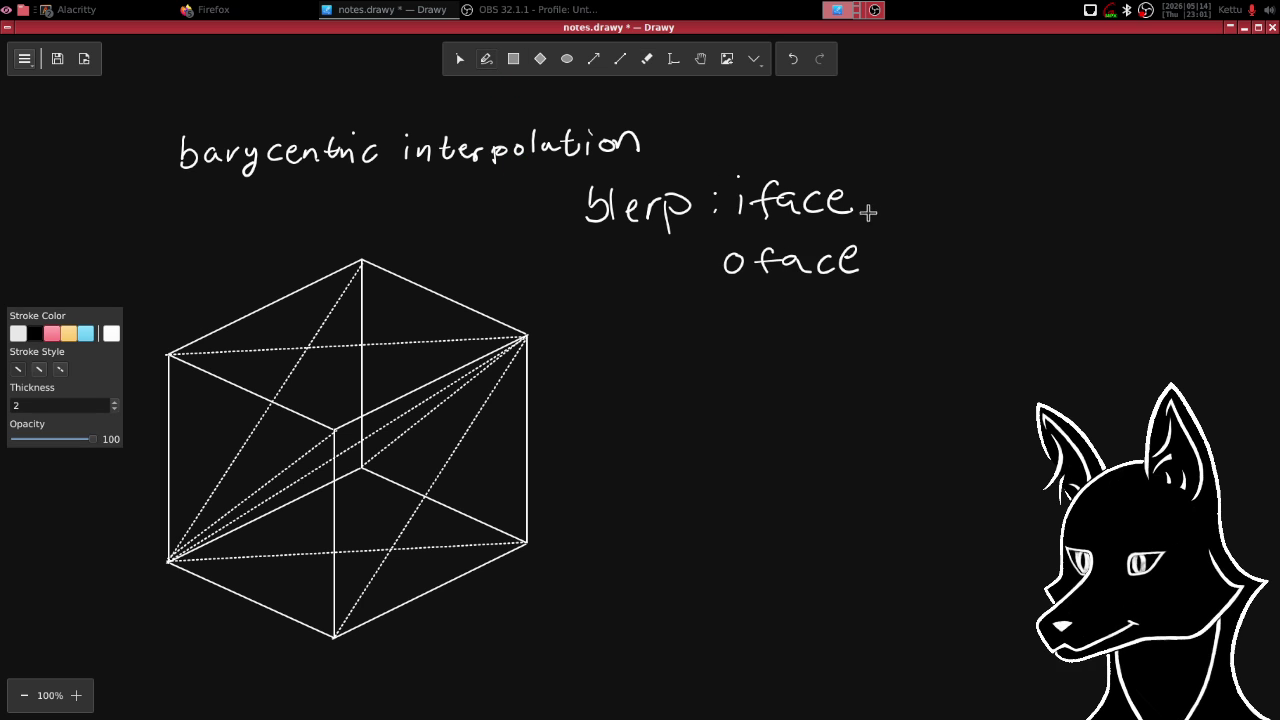
{"action": "mouse_move", "coordinate": [877, 200]}
{"action": "left_mouse_down"}
{"action": "mouse_move", "coordinate": [866, 221]}
{"action": "mouse_move", "coordinate": [958, 208]}
{"action": "mouse_move", "coordinate": [968, 188]}
{"action": "mouse_move", "coordinate": [980, 207]}
{"action": "left_mouse_up"}
{"action": "left_click_drag", "start_coordinate": [962, 192], "coordinate": [990, 190]}
{"action": "mouse_move", "coordinate": [882, 263]}
{"action": "left_mouse_down"}
{"action": "mouse_move", "coordinate": [872, 282]}
{"action": "mouse_move", "coordinate": [908, 252]}
{"action": "mouse_move", "coordinate": [937, 250]}
{"action": "mouse_move", "coordinate": [949, 268]}
{"action": "left_mouse_up"}
{"action": "left_click_drag", "start_coordinate": [938, 252], "coordinate": [1020, 265]}
{"action": "left_click_drag", "start_coordinate": [1004, 249], "coordinate": [1045, 239]}
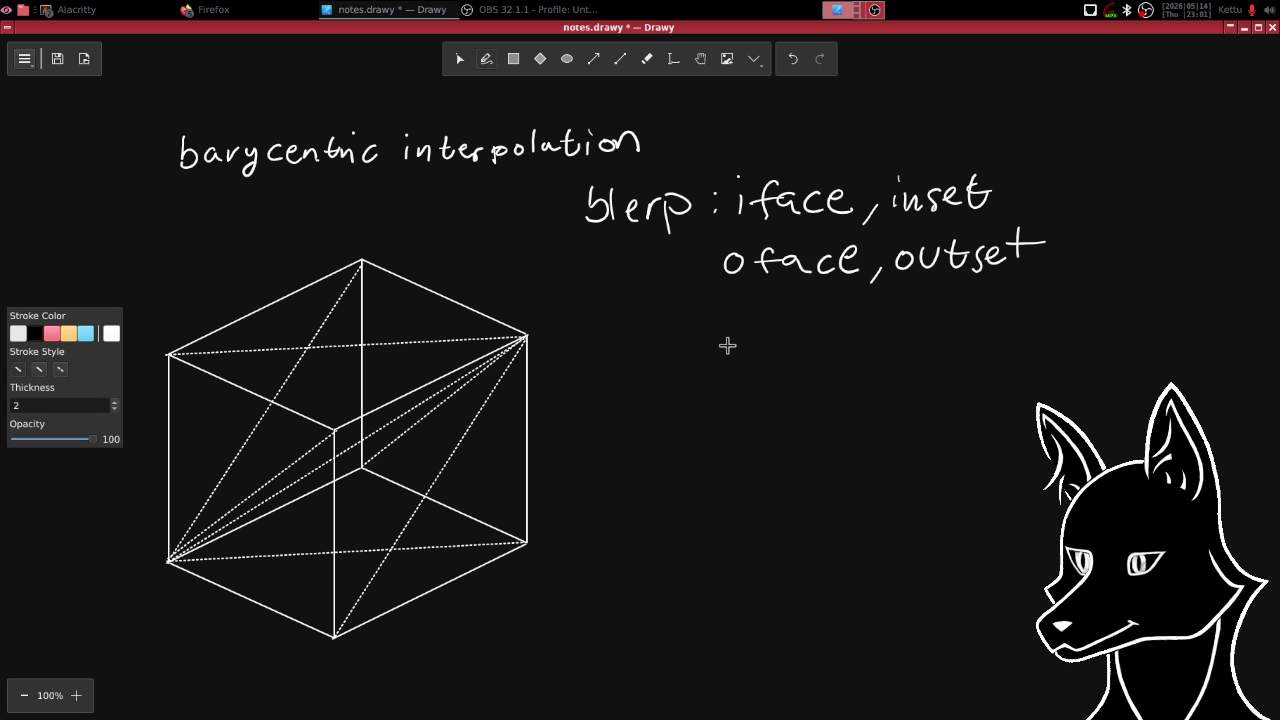
- Add the rows 'pxy, ixy' and 'pyz, iyz' below
{"action": "mouse_move", "coordinate": [725, 333]}
{"action": "left_mouse_down"}
{"action": "mouse_move", "coordinate": [727, 348]}
{"action": "mouse_move", "coordinate": [758, 354]}
{"action": "left_mouse_up"}
{"action": "mouse_move", "coordinate": [758, 330]}
{"action": "left_mouse_down"}
{"action": "mouse_move", "coordinate": [742, 354]}
{"action": "mouse_move", "coordinate": [777, 345]}
{"action": "mouse_move", "coordinate": [776, 364]}
{"action": "mouse_move", "coordinate": [803, 366]}
{"action": "left_mouse_up"}
{"action": "mouse_move", "coordinate": [845, 312]}
{"action": "left_mouse_down"}
{"action": "mouse_move", "coordinate": [845, 347]}
{"action": "mouse_move", "coordinate": [883, 345]}
{"action": "left_mouse_up"}
{"action": "mouse_move", "coordinate": [884, 322]}
{"action": "left_mouse_down"}
{"action": "mouse_move", "coordinate": [864, 347]}
{"action": "mouse_move", "coordinate": [900, 338]}
{"action": "mouse_move", "coordinate": [898, 356]}
{"action": "left_mouse_up"}
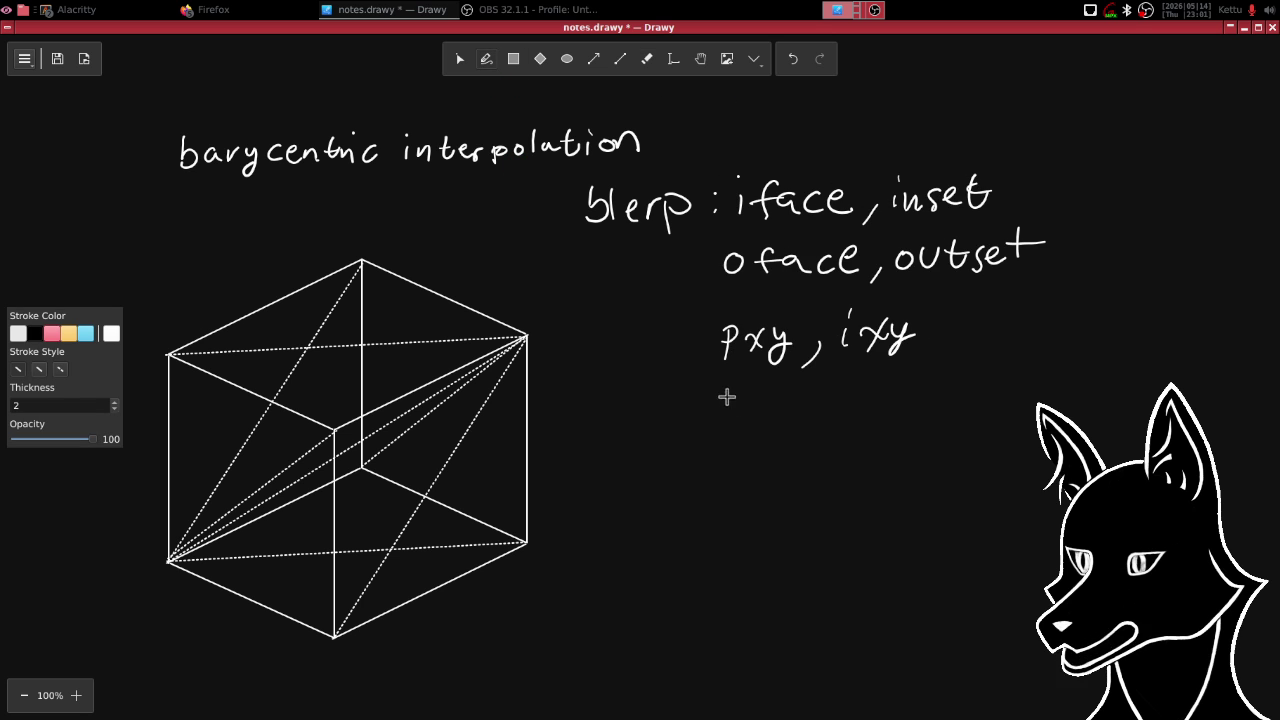
{"action": "left_click_drag", "start_coordinate": [719, 392], "coordinate": [721, 428]}
{"action": "mouse_move", "coordinate": [719, 394]}
{"action": "left_mouse_down"}
{"action": "mouse_move", "coordinate": [722, 412]}
{"action": "mouse_move", "coordinate": [752, 418]}
{"action": "left_mouse_up"}
{"action": "mouse_move", "coordinate": [764, 400]}
{"action": "left_mouse_down"}
{"action": "mouse_move", "coordinate": [748, 432]}
{"action": "mouse_move", "coordinate": [797, 426]}
{"action": "mouse_move", "coordinate": [799, 440]}
{"action": "mouse_move", "coordinate": [858, 410]}
{"action": "mouse_move", "coordinate": [860, 432]}
{"action": "left_mouse_up"}
{"action": "left_click", "coordinate": [834, 381]}
{"action": "left_click_drag", "start_coordinate": [885, 401], "coordinate": [907, 411]}
- Add the final row 'pzx, izx' and enclose the whole parameter list in tall brackets
{"action": "mouse_move", "coordinate": [725, 489]}
{"action": "left_mouse_down"}
{"action": "mouse_move", "coordinate": [724, 511]}
{"action": "mouse_move", "coordinate": [733, 480]}
{"action": "mouse_move", "coordinate": [724, 502]}
{"action": "mouse_move", "coordinate": [795, 507]}
{"action": "left_mouse_up"}
{"action": "mouse_move", "coordinate": [795, 487]}
{"action": "left_mouse_down"}
{"action": "mouse_move", "coordinate": [778, 508]}
{"action": "mouse_move", "coordinate": [797, 521]}
{"action": "left_mouse_up"}
{"action": "mouse_move", "coordinate": [840, 480]}
{"action": "left_mouse_down"}
{"action": "mouse_move", "coordinate": [839, 499]}
{"action": "mouse_move", "coordinate": [898, 496]}
{"action": "left_mouse_up"}
{"action": "left_click", "coordinate": [837, 462]}
{"action": "left_click_drag", "start_coordinate": [905, 480], "coordinate": [886, 516]}
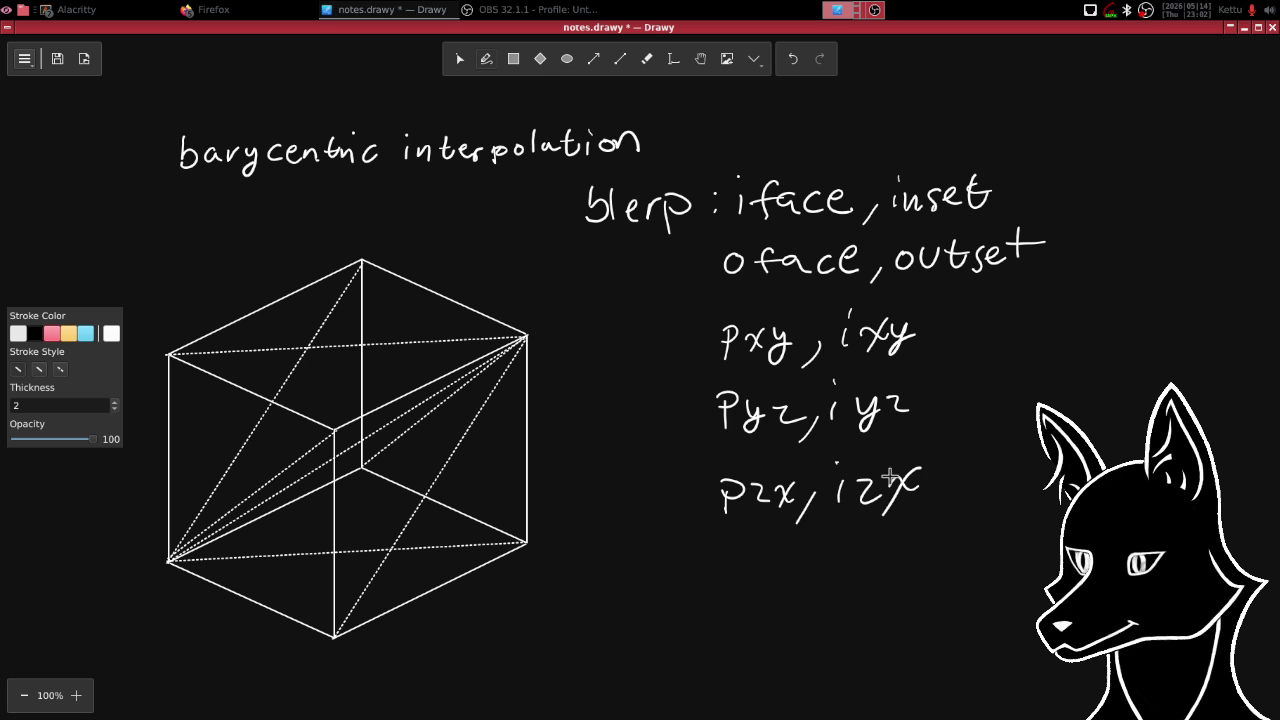
{"action": "mouse_move", "coordinate": [740, 150]}
{"action": "left_mouse_down"}
{"action": "mouse_move", "coordinate": [697, 320]}
{"action": "mouse_move", "coordinate": [682, 545]}
{"action": "left_mouse_up"}
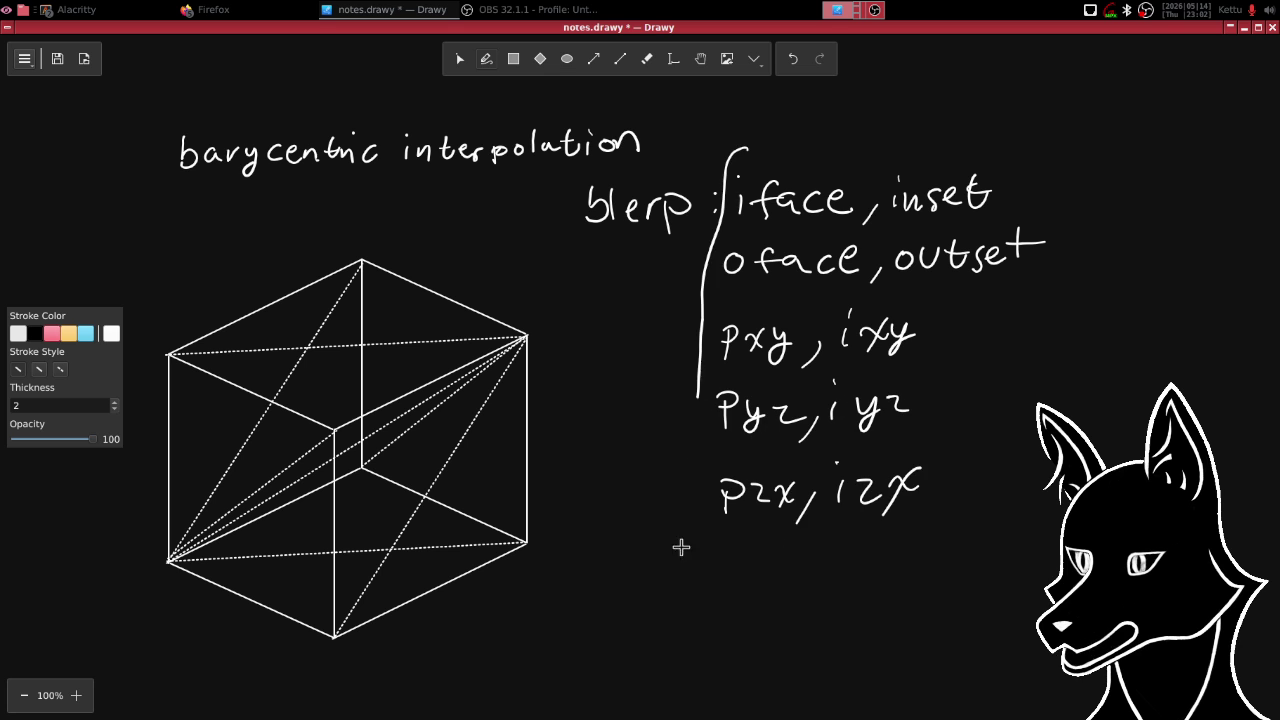
{"action": "left_click_drag", "start_coordinate": [745, 148], "coordinate": [714, 541]}
{"action": "mouse_move", "coordinate": [1012, 148]}
{"action": "left_mouse_down"}
{"action": "mouse_move", "coordinate": [1040, 200]}
{"action": "mouse_move", "coordinate": [1028, 465]}
{"action": "left_mouse_up"}
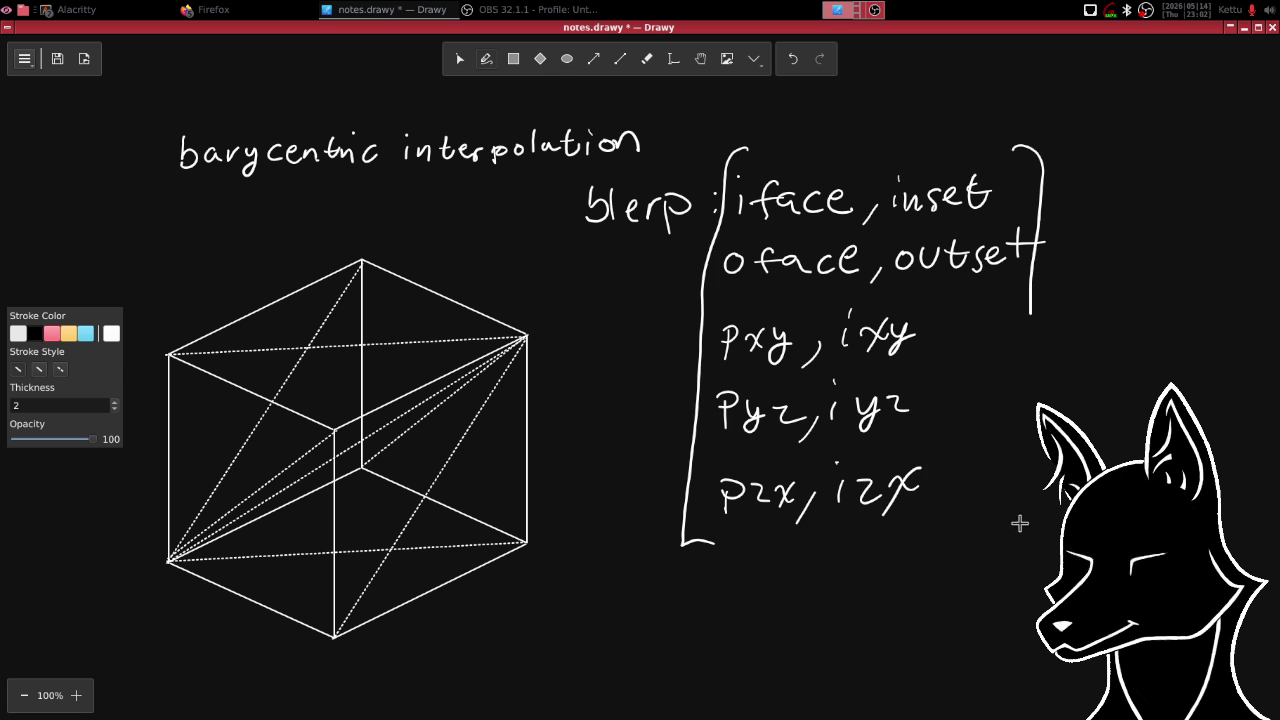
{"action": "left_click_drag", "start_coordinate": [1014, 540], "coordinate": [969, 541]}
- Pan the canvas and write 'min(' to the right of the bracketed list
{"action": "scroll", "coordinate": [866, 349], "scroll_direction": "right", "scroll_amount": 4}
{"action": "scroll", "coordinate": [866, 349], "scroll_direction": "down", "scroll_amount": 3}
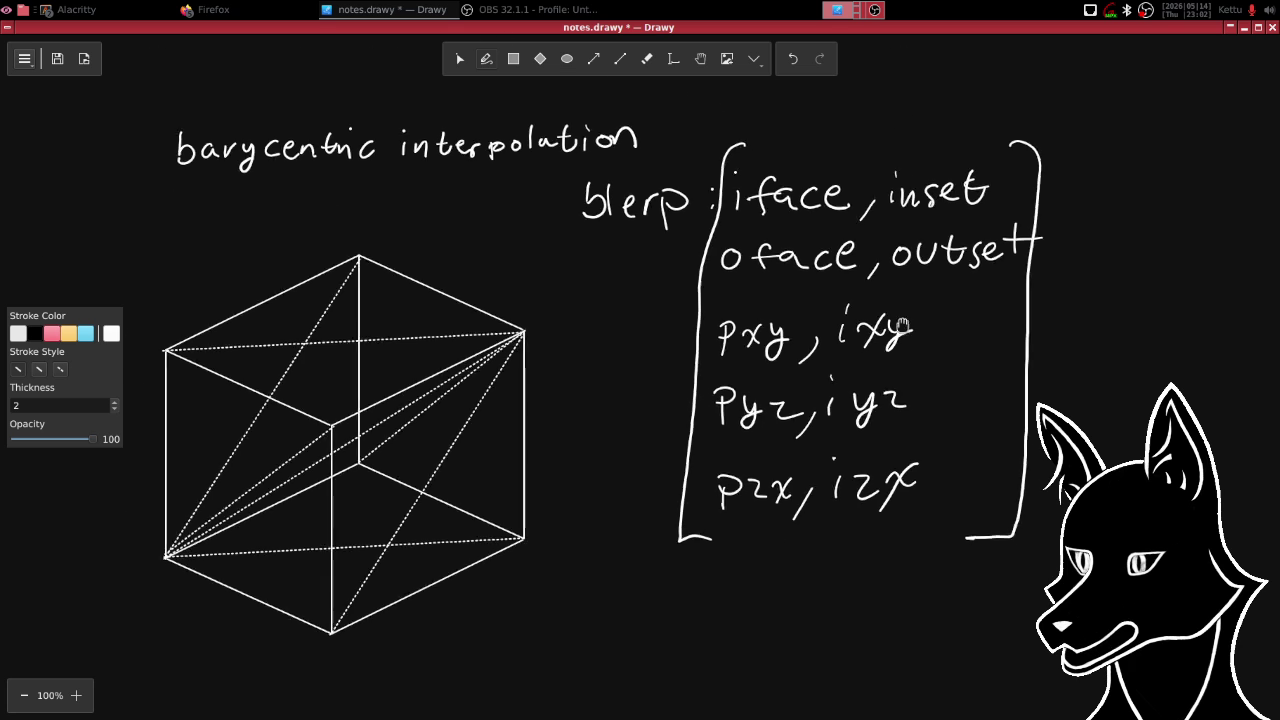
{"action": "scroll", "coordinate": [785, 292], "scroll_direction": "right", "scroll_amount": 2}
{"action": "scroll", "coordinate": [778, 290], "scroll_direction": "up", "scroll_amount": 2}
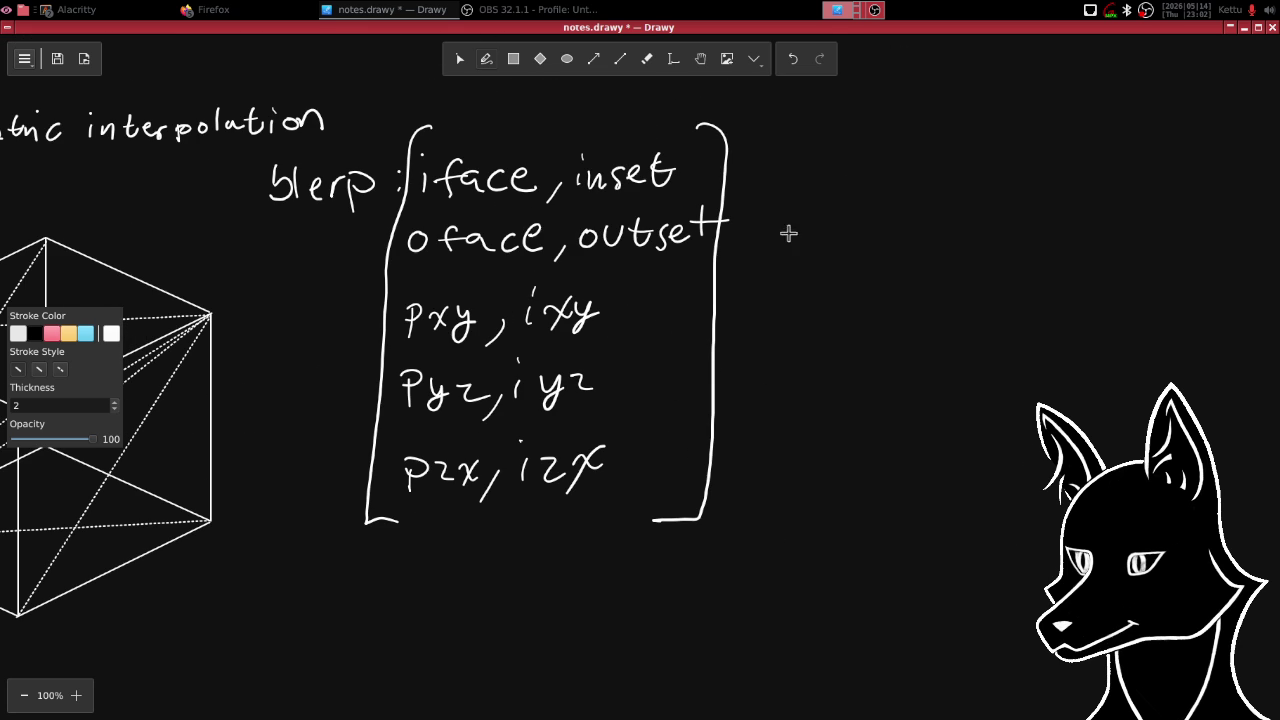
{"action": "mouse_move", "coordinate": [763, 266]}
{"action": "left_mouse_down"}
{"action": "mouse_move", "coordinate": [799, 291]}
{"action": "mouse_move", "coordinate": [856, 291]}
{"action": "left_mouse_up"}
{"action": "left_click_drag", "start_coordinate": [877, 216], "coordinate": [875, 329]}
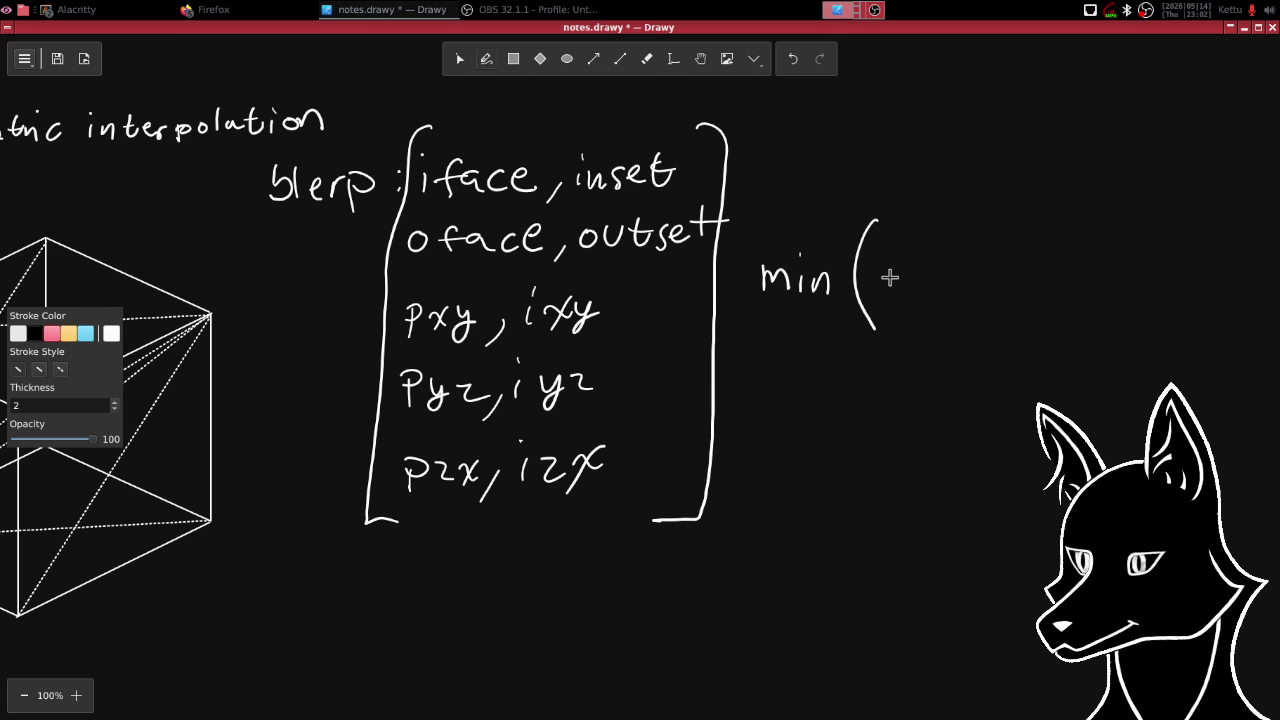
{"action": "mouse_move", "coordinate": [885, 262]}
{"action": "left_mouse_down"}
{"action": "mouse_move", "coordinate": [887, 289]}
{"action": "mouse_move", "coordinate": [897, 283]}
{"action": "left_mouse_up"}
- Erase a mistaken b and write 'nil 1…4)' inside the min parentheses
{"action": "left_click", "coordinate": [647, 58]}
{"action": "mouse_move", "coordinate": [913, 296]}
{"action": "left_mouse_down"}
{"action": "mouse_move", "coordinate": [888, 264]}
{"action": "mouse_move", "coordinate": [881, 273]}
{"action": "mouse_move", "coordinate": [909, 290]}
{"action": "mouse_move", "coordinate": [945, 276]}
{"action": "mouse_move", "coordinate": [1025, 288]}
{"action": "mouse_move", "coordinate": [1022, 298]}
{"action": "left_mouse_up"}
{"action": "left_click", "coordinate": [487, 60]}
{"action": "left_click", "coordinate": [943, 276]}
{"action": "left_click", "coordinate": [969, 288]}
{"action": "left_click", "coordinate": [982, 288]}
{"action": "left_click", "coordinate": [995, 287]}
{"action": "left_click_drag", "start_coordinate": [1023, 211], "coordinate": [995, 343]}
- Erase the stray o and the 4, writing 5 as the new upper bound
{"action": "left_click", "coordinate": [646, 58]}
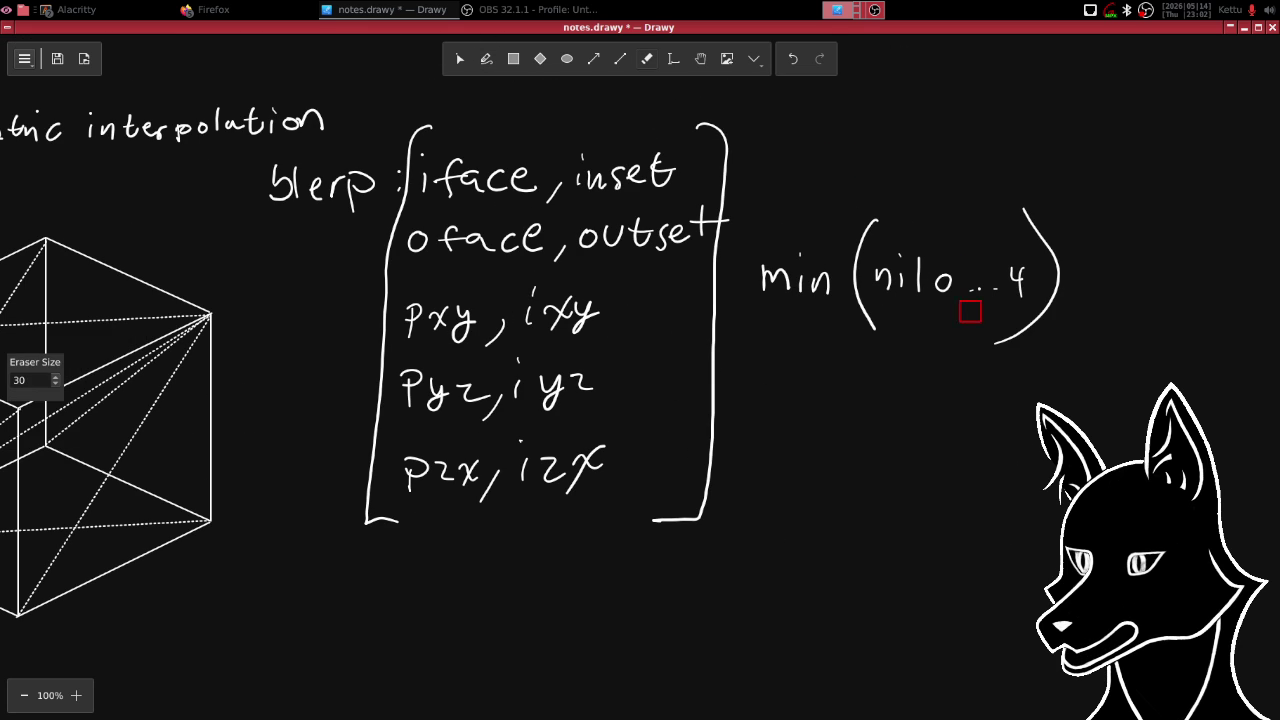
{"action": "left_click", "coordinate": [940, 279]}
{"action": "mouse_move", "coordinate": [1012, 280]}
{"action": "left_mouse_down"}
{"action": "mouse_move", "coordinate": [1007, 267]}
{"action": "mouse_move", "coordinate": [960, 294]}
{"action": "mouse_move", "coordinate": [1010, 292]}
{"action": "left_mouse_up"}
{"action": "left_click", "coordinate": [486, 58]}
{"action": "left_click_drag", "start_coordinate": [1015, 265], "coordinate": [1045, 263]}
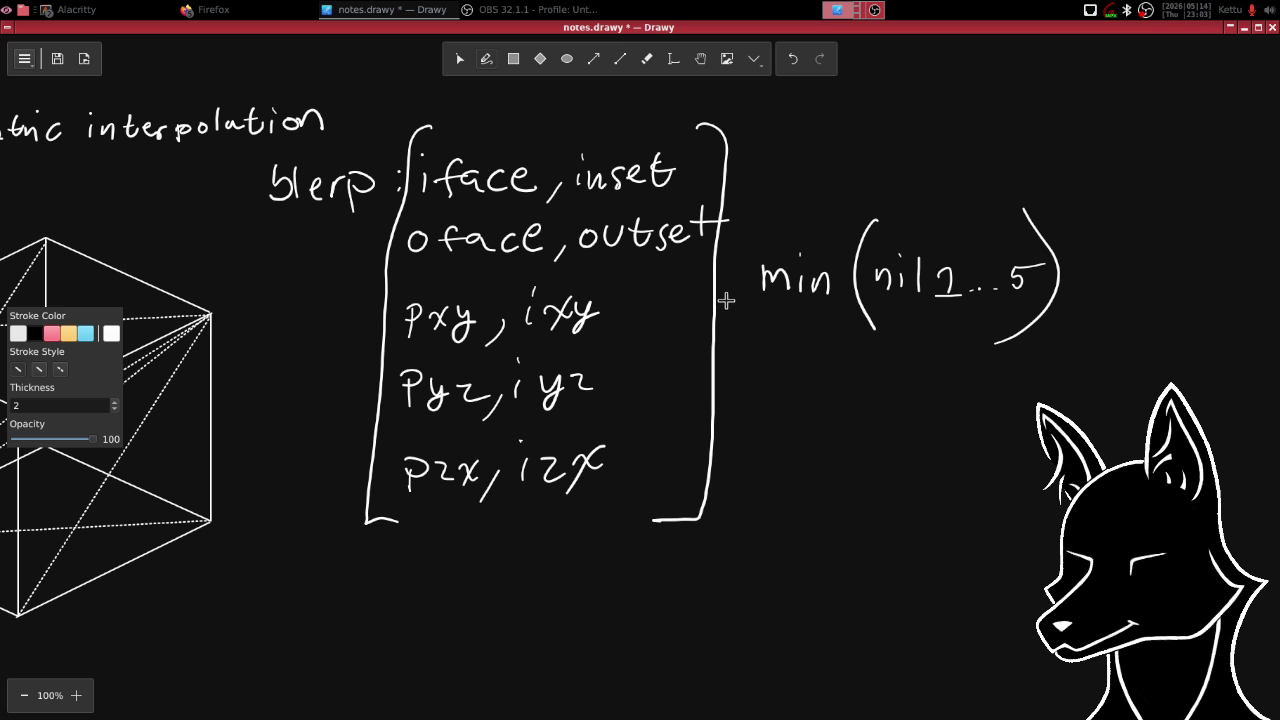
- Replace the 5 with 4 and draw closing parentheses beside four bracketed rows
{"action": "left_click", "coordinate": [647, 58]}
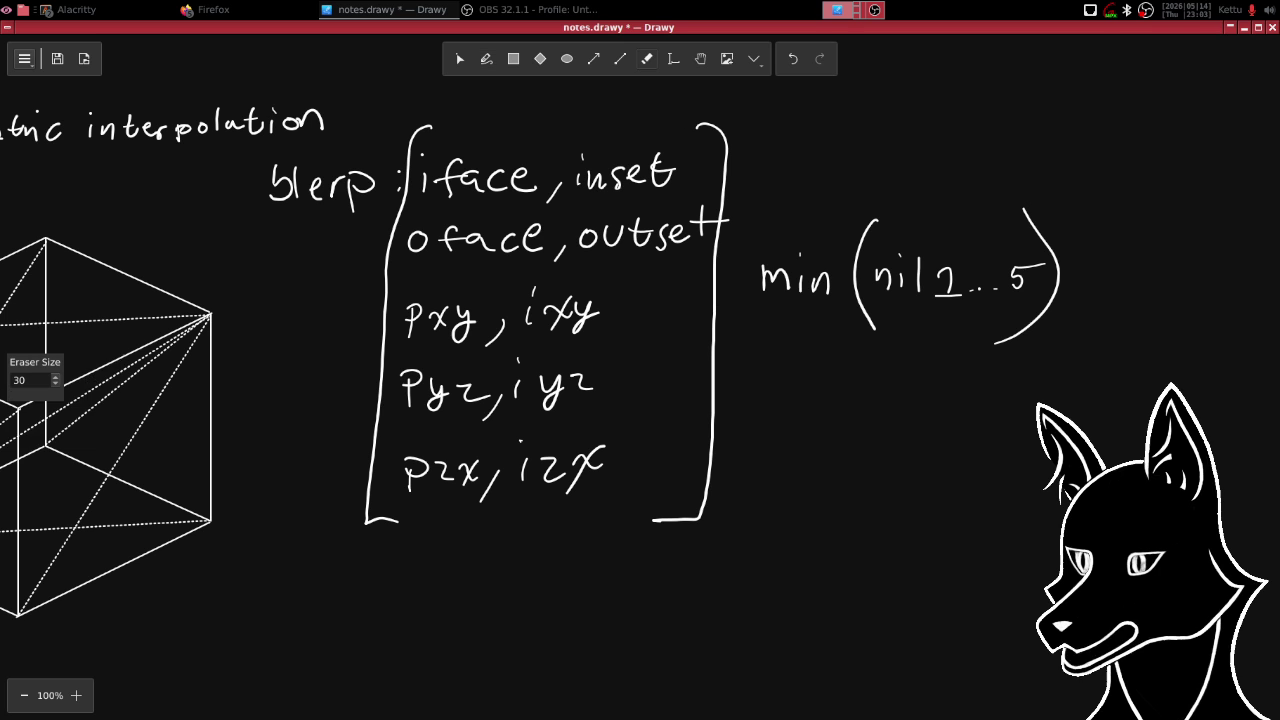
{"action": "mouse_move", "coordinate": [990, 260]}
{"action": "left_mouse_down"}
{"action": "mouse_move", "coordinate": [1042, 272]}
{"action": "mouse_move", "coordinate": [1026, 306]}
{"action": "left_mouse_up"}
{"action": "key", "text": "p"}
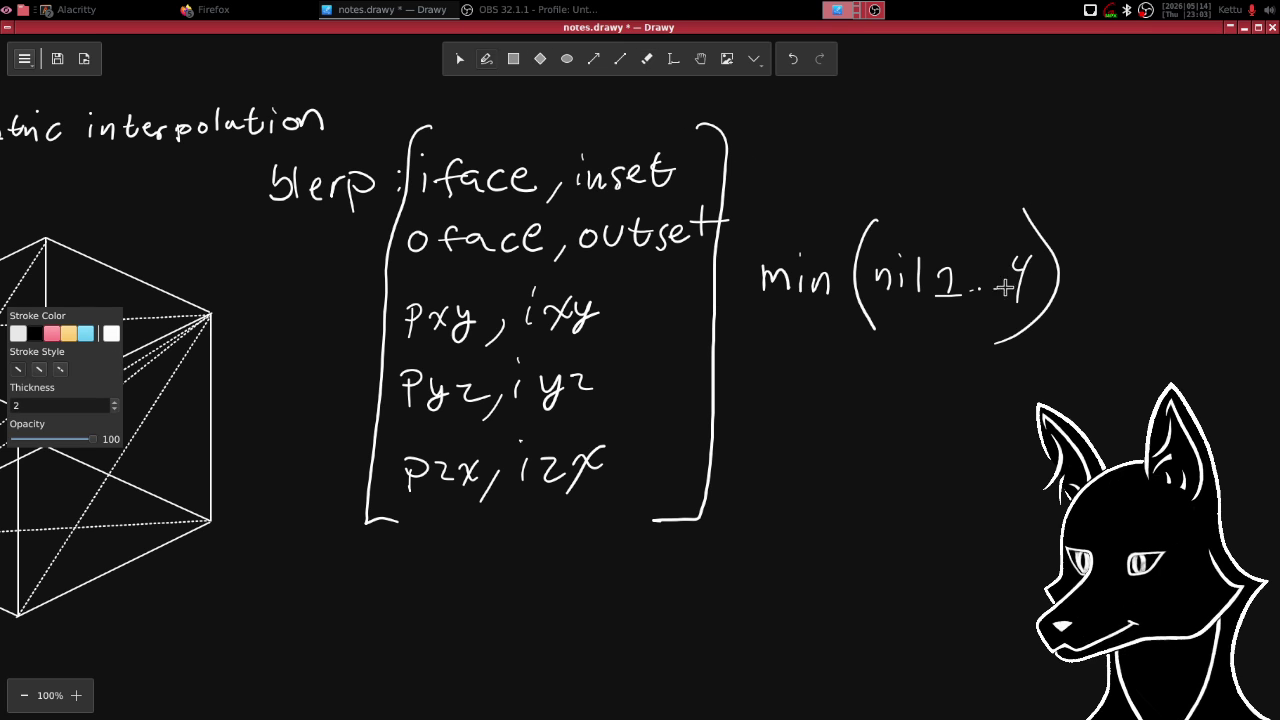
{"action": "left_click", "coordinate": [740, 171]}
{"action": "mouse_move", "coordinate": [740, 170]}
{"action": "left_mouse_down"}
{"action": "mouse_move", "coordinate": [724, 291]}
{"action": "mouse_move", "coordinate": [743, 334]}
{"action": "mouse_move", "coordinate": [734, 418]}
{"action": "left_mouse_up"}
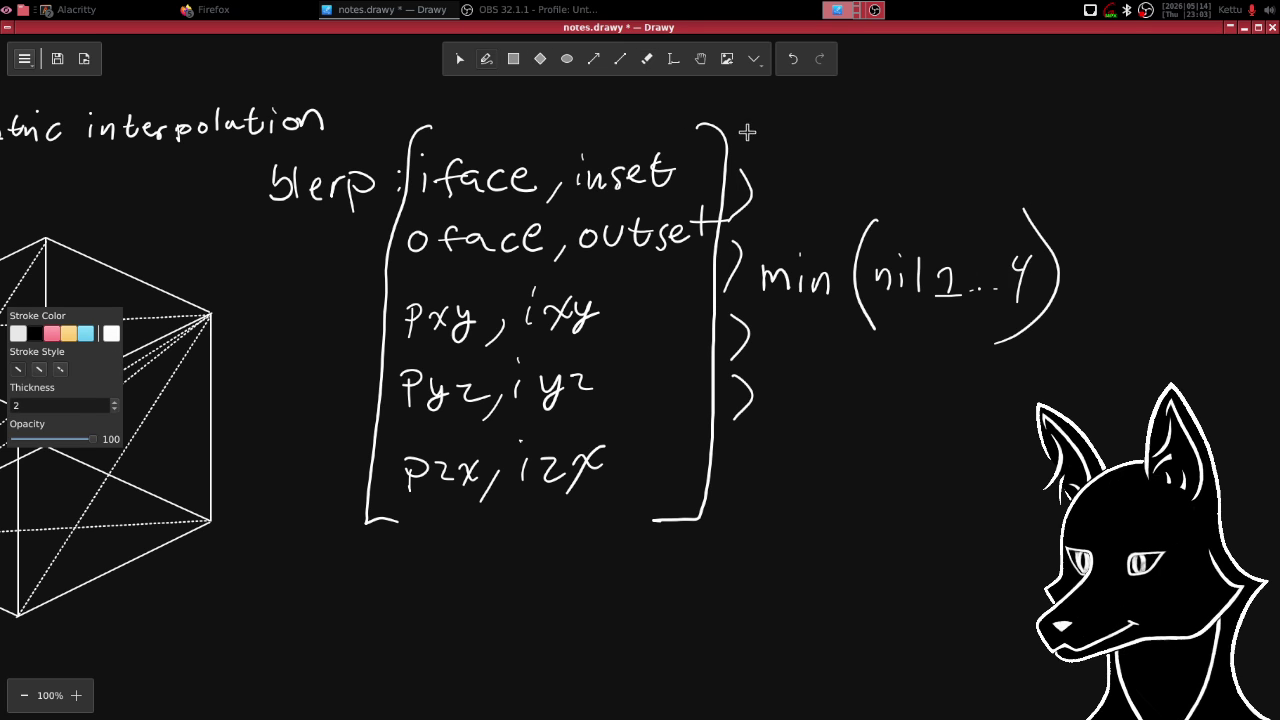
- Erase the 'min(nil 1…4)' expression from the notes
{"action": "left_click", "coordinate": [647, 59]}
{"action": "mouse_move", "coordinate": [770, 274]}
{"action": "left_mouse_down"}
{"action": "mouse_move", "coordinate": [811, 277]}
{"action": "mouse_move", "coordinate": [871, 317]}
{"action": "mouse_move", "coordinate": [1080, 243]}
{"action": "mouse_move", "coordinate": [947, 284]}
{"action": "left_mouse_up"}
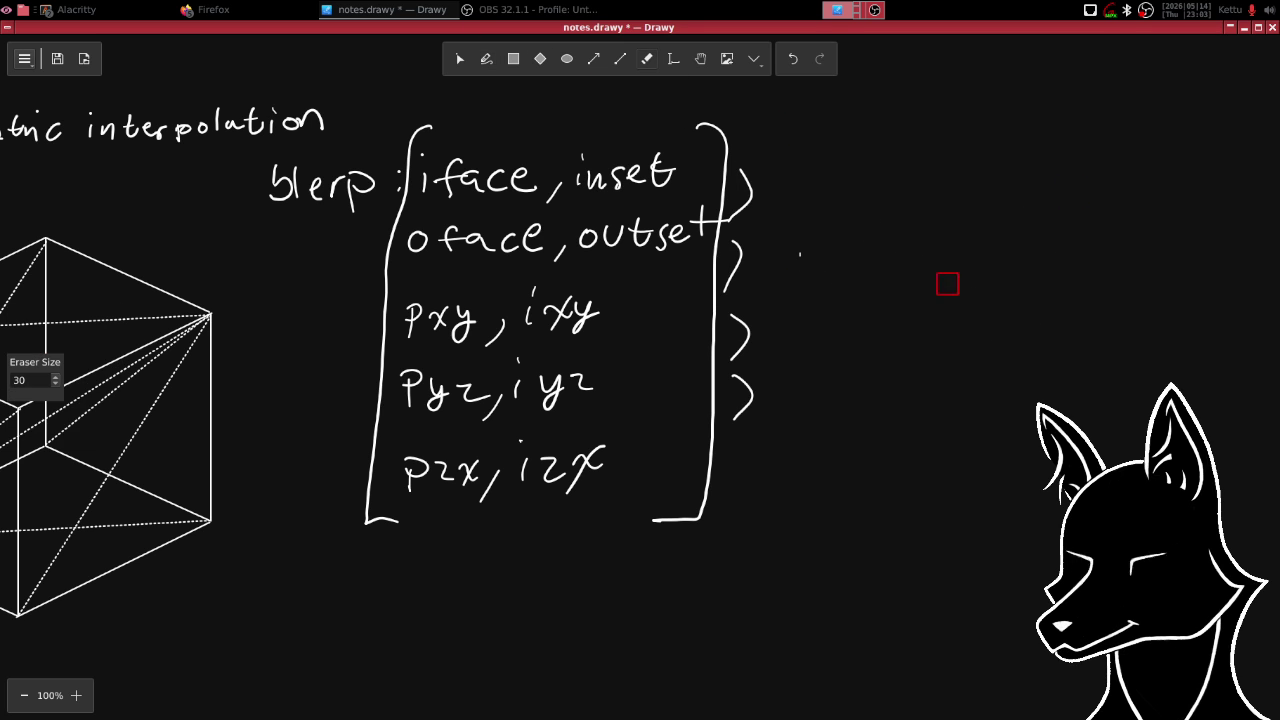
{"action": "left_click", "coordinate": [487, 59]}
- Write an 'fnil' label beside each of the four parentheses
{"action": "mouse_move", "coordinate": [788, 190]}
{"action": "left_mouse_down"}
{"action": "mouse_move", "coordinate": [799, 205]}
{"action": "mouse_move", "coordinate": [774, 204]}
{"action": "mouse_move", "coordinate": [783, 185]}
{"action": "mouse_move", "coordinate": [813, 207]}
{"action": "left_mouse_up"}
{"action": "mouse_move", "coordinate": [826, 186]}
{"action": "left_mouse_down"}
{"action": "mouse_move", "coordinate": [827, 209]}
{"action": "mouse_move", "coordinate": [777, 277]}
{"action": "mouse_move", "coordinate": [788, 257]}
{"action": "left_mouse_up"}
{"action": "mouse_move", "coordinate": [797, 277]}
{"action": "left_mouse_down"}
{"action": "mouse_move", "coordinate": [800, 257]}
{"action": "mouse_move", "coordinate": [834, 276]}
{"action": "left_mouse_up"}
{"action": "left_click_drag", "start_coordinate": [840, 240], "coordinate": [841, 252]}
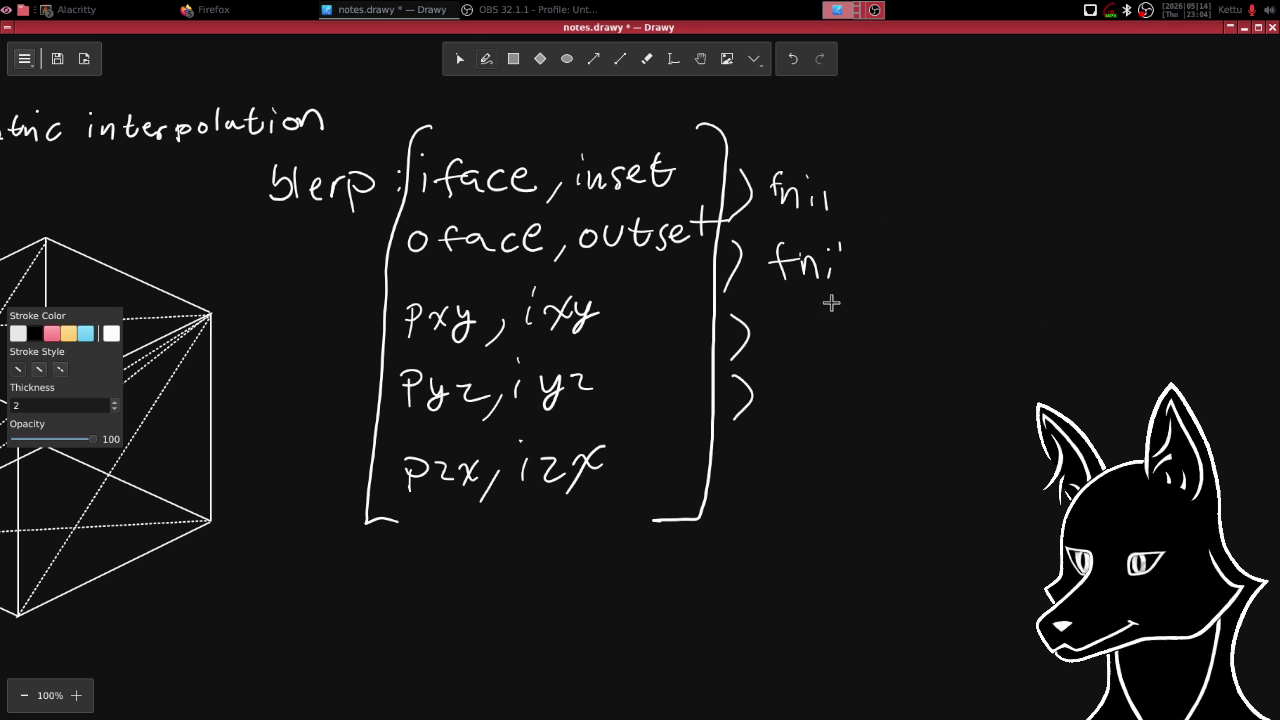
{"action": "mouse_move", "coordinate": [795, 321]}
{"action": "left_mouse_down"}
{"action": "mouse_move", "coordinate": [786, 350]}
{"action": "mouse_move", "coordinate": [796, 332]}
{"action": "left_mouse_up"}
{"action": "left_click_drag", "start_coordinate": [810, 349], "coordinate": [857, 354]}
{"action": "left_click_drag", "start_coordinate": [794, 390], "coordinate": [787, 418]}
{"action": "left_click_drag", "start_coordinate": [777, 401], "coordinate": [797, 400]}
{"action": "left_click_drag", "start_coordinate": [807, 416], "coordinate": [857, 411]}
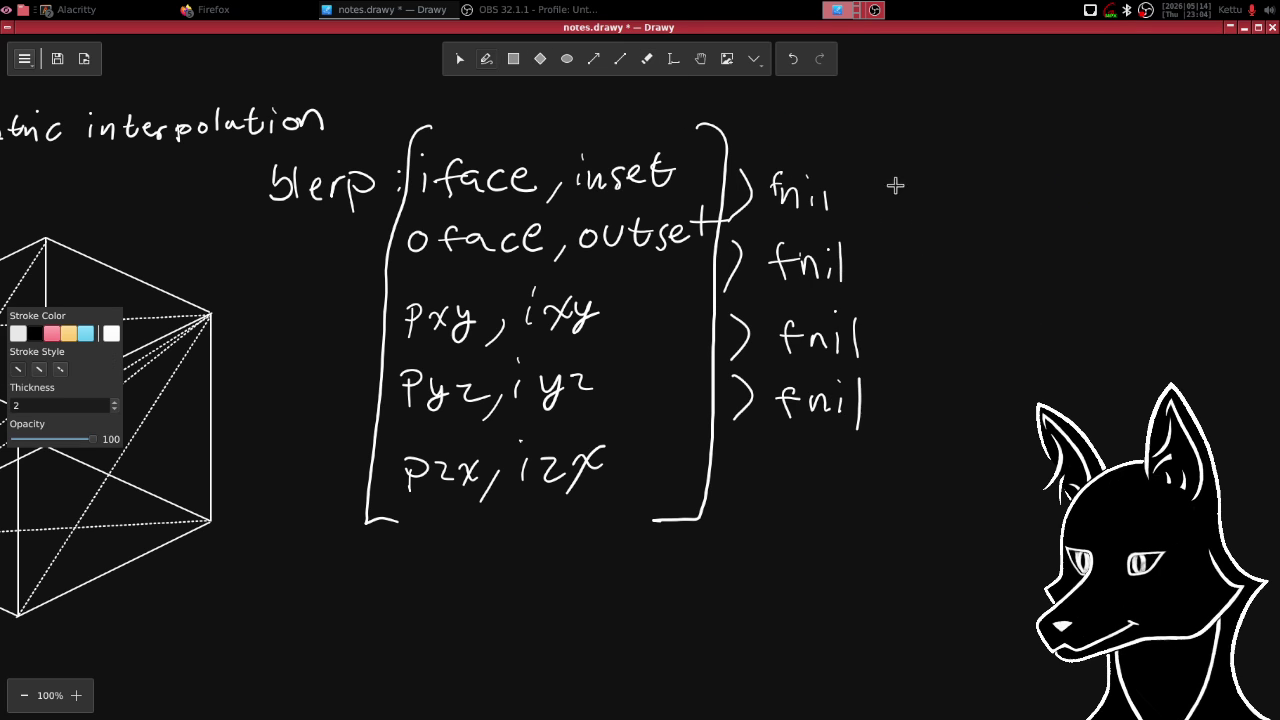
- Bracket the fnil entries in two pairs and write 'min' after each bracket
{"action": "mouse_move", "coordinate": [885, 207]}
{"action": "left_mouse_down"}
{"action": "mouse_move", "coordinate": [908, 228]}
{"action": "mouse_move", "coordinate": [884, 255]}
{"action": "left_mouse_up"}
{"action": "left_click_drag", "start_coordinate": [887, 335], "coordinate": [888, 404]}
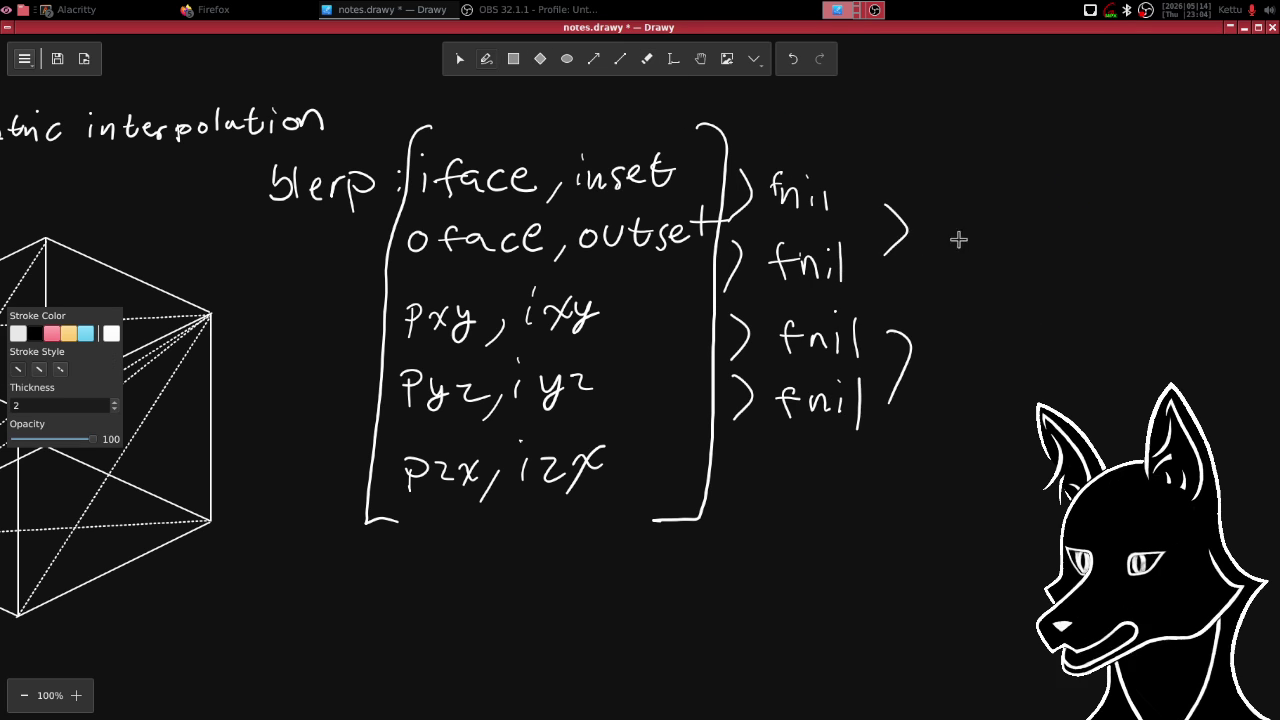
{"action": "left_click_drag", "start_coordinate": [936, 245], "coordinate": [967, 242]}
{"action": "mouse_move", "coordinate": [972, 234]}
{"action": "left_mouse_down"}
{"action": "mouse_move", "coordinate": [977, 245]}
{"action": "mouse_move", "coordinate": [997, 233]}
{"action": "mouse_move", "coordinate": [1003, 258]}
{"action": "left_mouse_up"}
{"action": "mouse_move", "coordinate": [933, 346]}
{"action": "left_mouse_down"}
{"action": "mouse_move", "coordinate": [934, 368]}
{"action": "mouse_move", "coordinate": [967, 346]}
{"action": "mouse_move", "coordinate": [975, 370]}
{"action": "mouse_move", "coordinate": [1008, 370]}
{"action": "left_mouse_up"}
- Draw a large bracket joining both mins and write a final 'min' after it
{"action": "mouse_move", "coordinate": [1032, 248]}
{"action": "left_mouse_down"}
{"action": "mouse_move", "coordinate": [1066, 329]}
{"action": "mouse_move", "coordinate": [1015, 345]}
{"action": "left_mouse_up"}
{"action": "mouse_move", "coordinate": [1073, 287]}
{"action": "left_mouse_down"}
{"action": "mouse_move", "coordinate": [1072, 310]}
{"action": "mouse_move", "coordinate": [1173, 314]}
{"action": "left_mouse_up"}
{"action": "left_click", "coordinate": [1128, 291]}
{"action": "left_click", "coordinate": [1122, 256]}
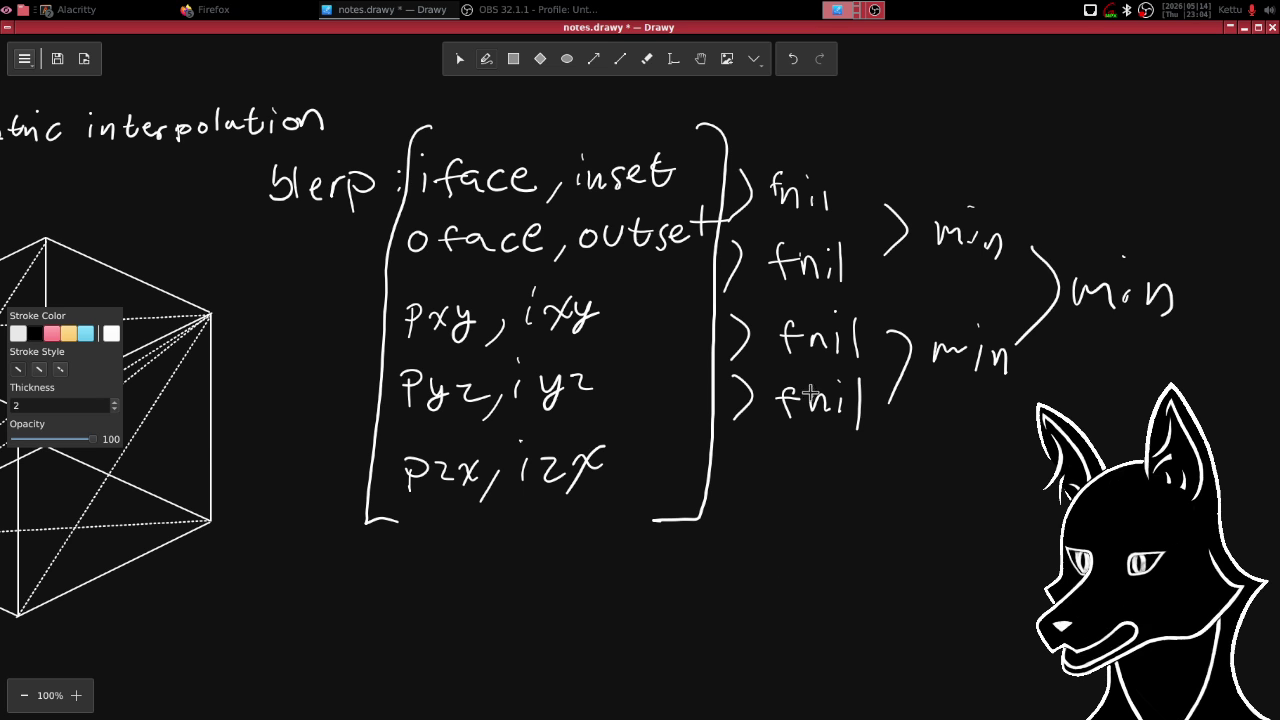
- Write '=> t' after the final min in the notes
{"action": "scroll", "coordinate": [1071, 334], "scroll_direction": "right", "scroll_amount": 3}
{"action": "mouse_move", "coordinate": [1038, 296]}
{"action": "left_mouse_down"}
{"action": "mouse_move", "coordinate": [1068, 294]}
{"action": "mouse_move", "coordinate": [1073, 307]}
{"action": "left_mouse_up"}
{"action": "left_click_drag", "start_coordinate": [1088, 292], "coordinate": [1096, 318]}
{"action": "mouse_move", "coordinate": [1156, 271]}
{"action": "left_mouse_down"}
{"action": "mouse_move", "coordinate": [1147, 291]}
{"action": "mouse_move", "coordinate": [1166, 314]}
{"action": "left_mouse_up"}
{"action": "left_click_drag", "start_coordinate": [1128, 292], "coordinate": [1182, 287]}
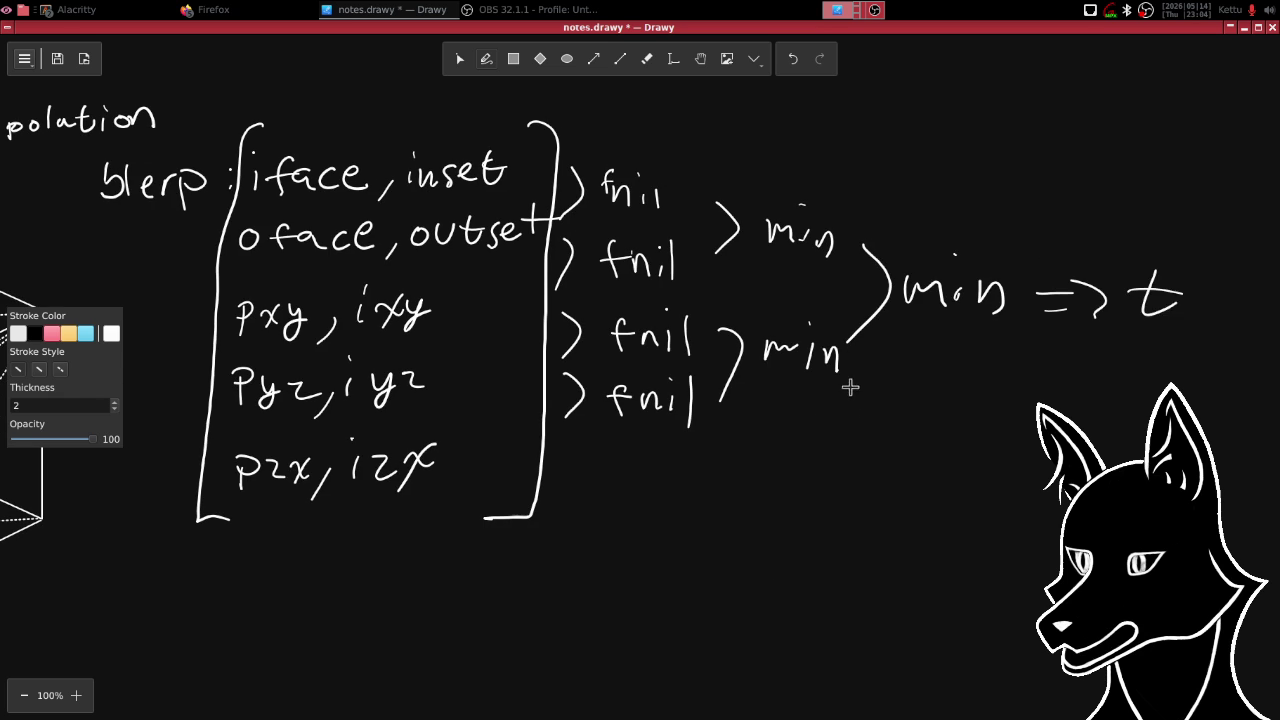
- Pan around the canvas to review the notes, then return to the AI Mode conversation in Firefox
{"action": "scroll", "coordinate": [929, 346], "scroll_direction": "left", "scroll_amount": 3}
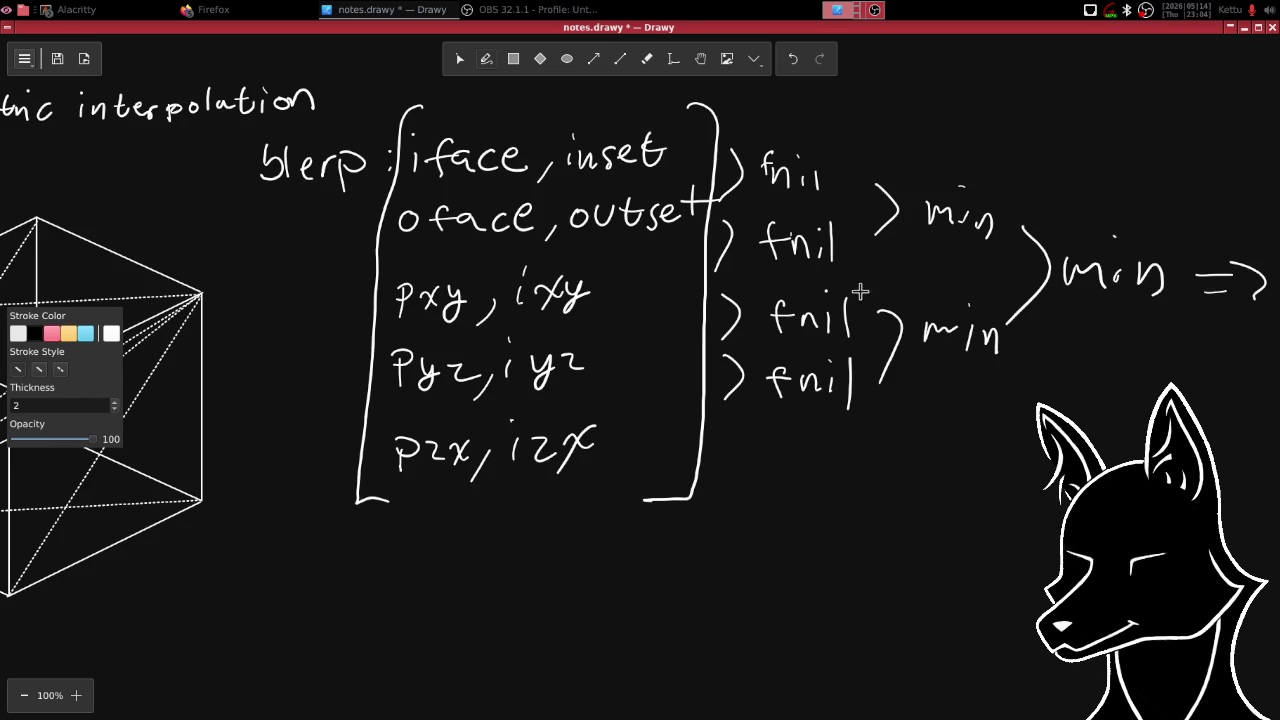
{"action": "scroll", "coordinate": [900, 352], "scroll_direction": "up", "scroll_amount": 2}
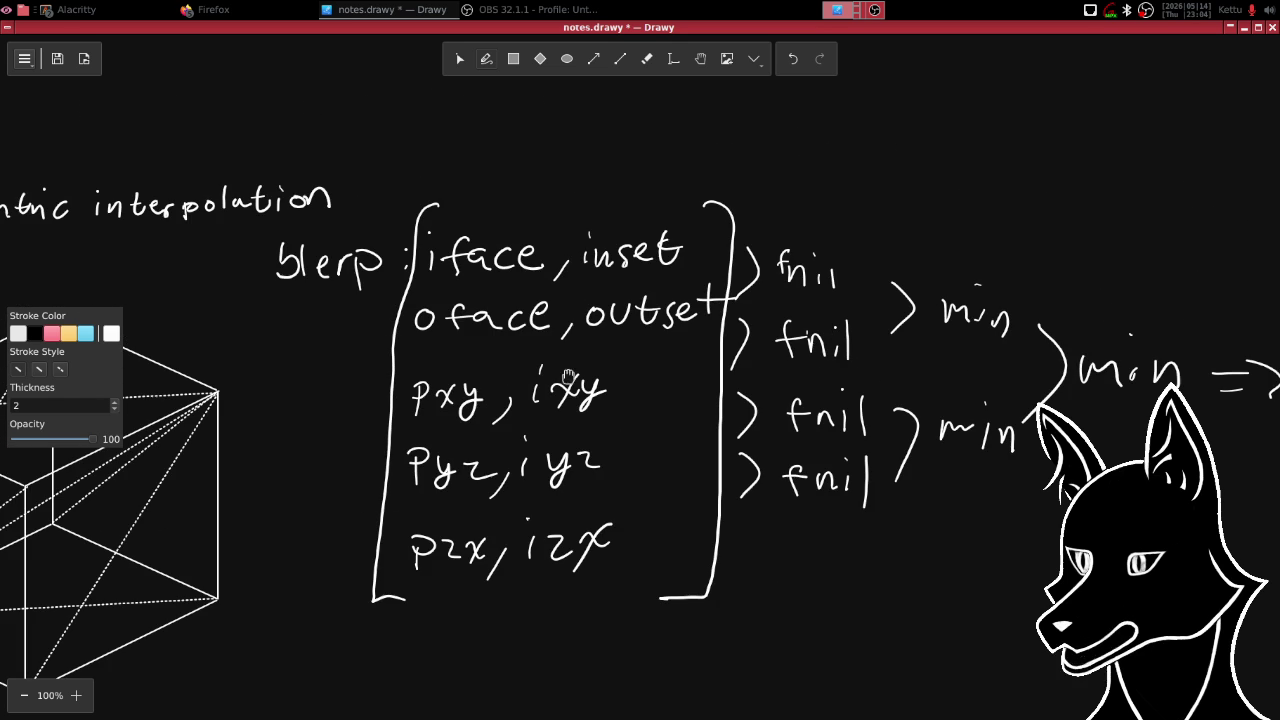
{"action": "scroll", "coordinate": [751, 313], "scroll_direction": "down", "scroll_amount": 3}
{"action": "scroll", "coordinate": [751, 313], "scroll_direction": "left", "scroll_amount": 5}
{"action": "scroll", "coordinate": [751, 313], "scroll_direction": "up", "scroll_amount": 1}
{"action": "scroll", "coordinate": [751, 313], "scroll_direction": "right", "scroll_amount": 1}
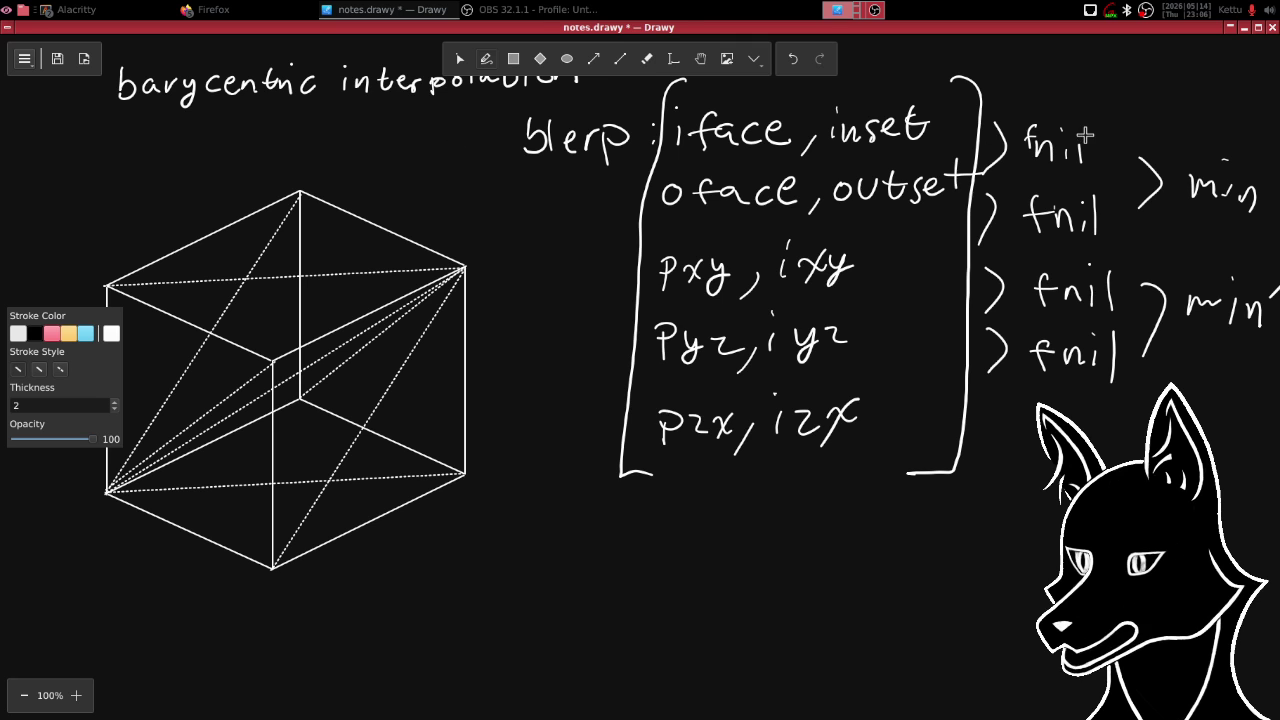
{"action": "left_click", "coordinate": [1248, 34]}
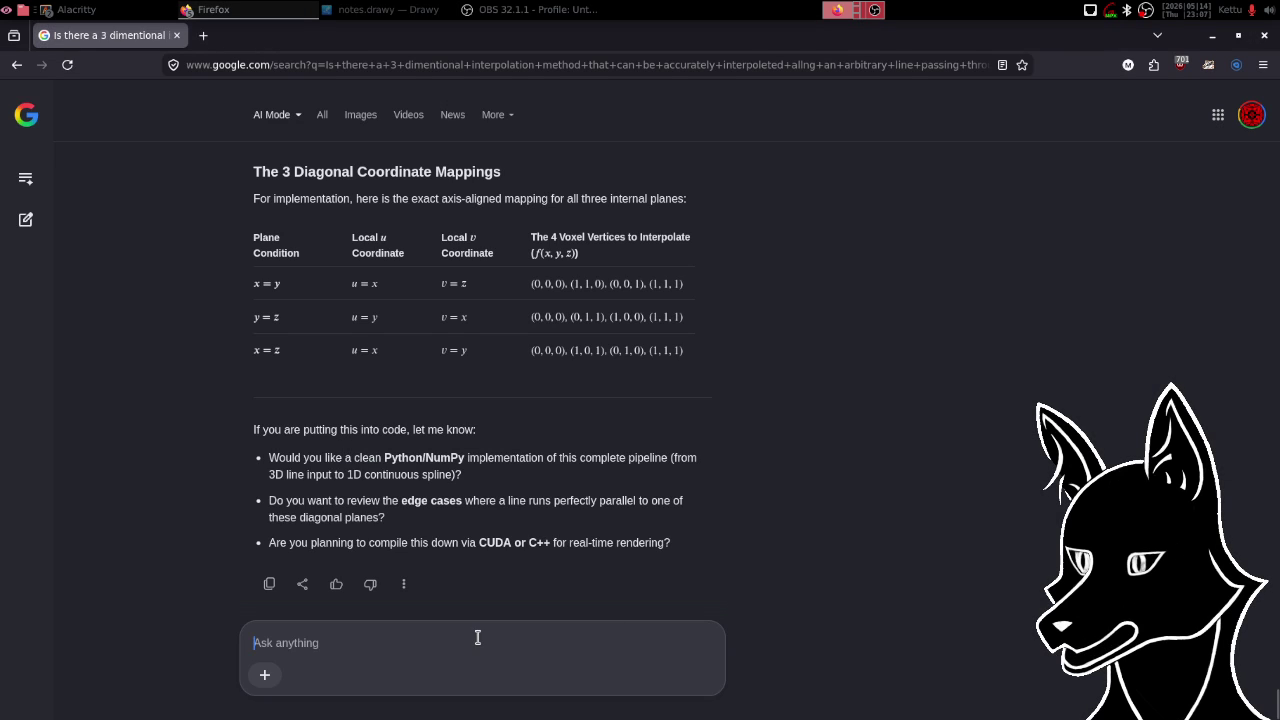
- Start the question: for a given cell, inset and outset, find intersections with the three cutting planes
{"action": "type", "text": "okay, "}
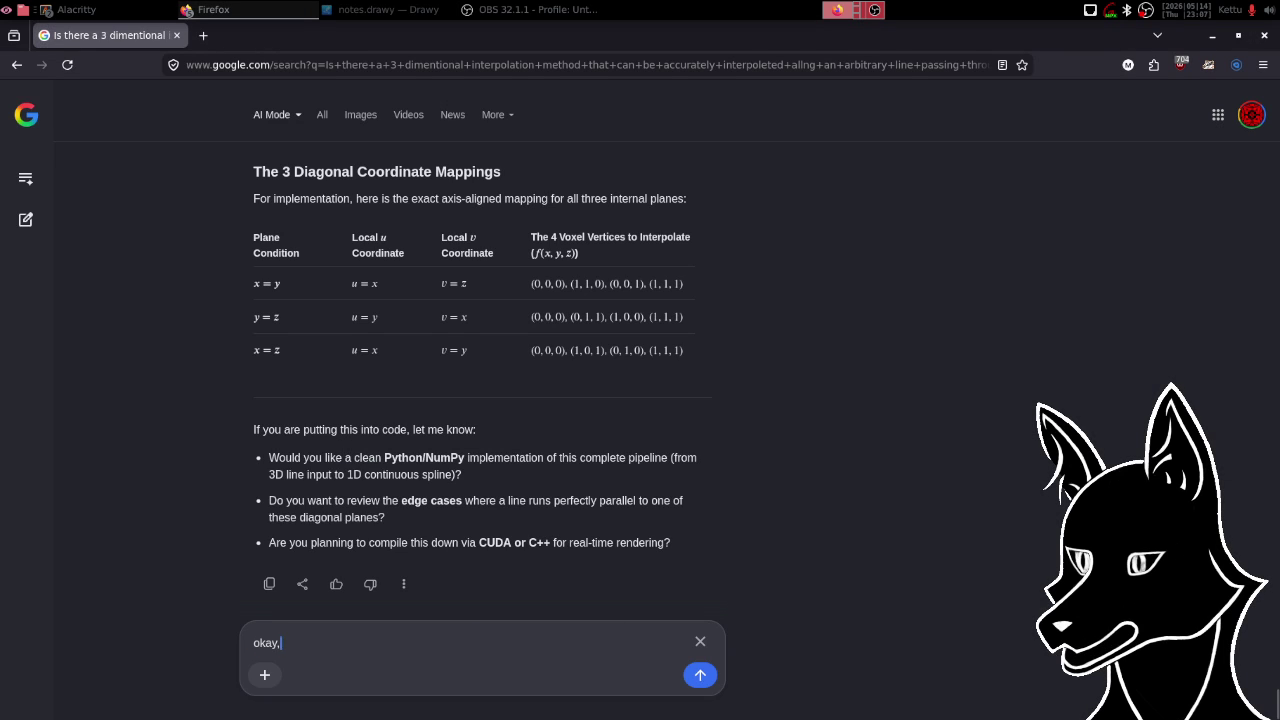
{"action": "type", "text": "so the overal"}
{"action": "type", "text": "l algoru"}
{"action": "key", "text": "BackSpace"}
{"action": "type", "text": "ithm looks like:"}
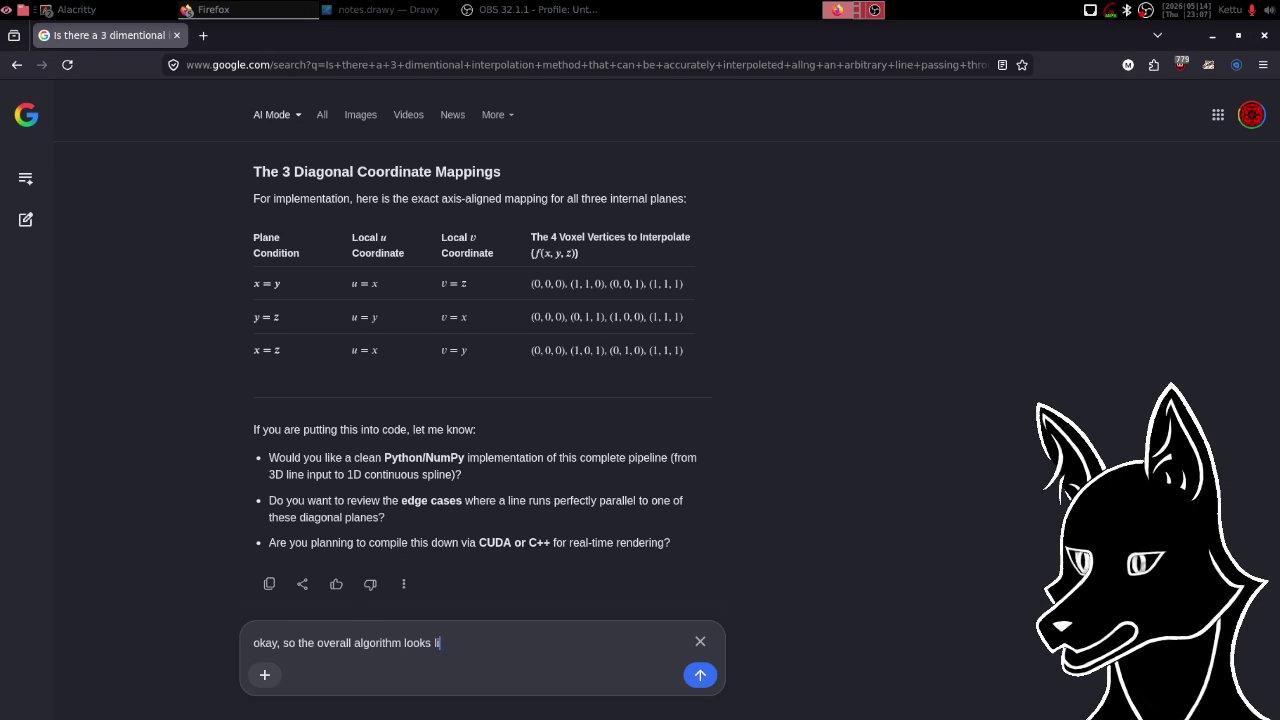
{"action": "type", "text": " for a giv"}
{"action": "type", "text": "en cell, "}
{"action": "type", "text": "inset,"}
{"action": "type", "text": " and out"}
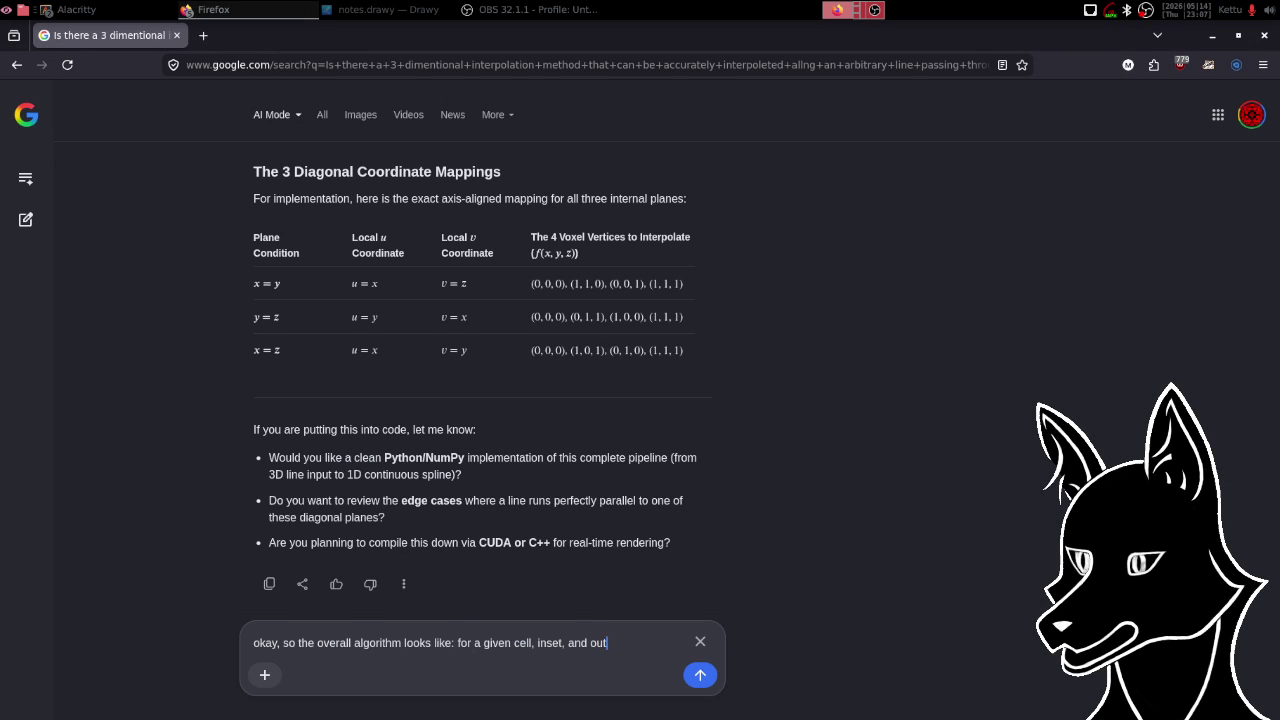
{"action": "type", "text": "set"}
{"action": "type", "text": "("}
{"action": "type", "text": "inset and "}
{"action": "type", "text": "outset a"}
{"action": "type", "text": "re relative "}
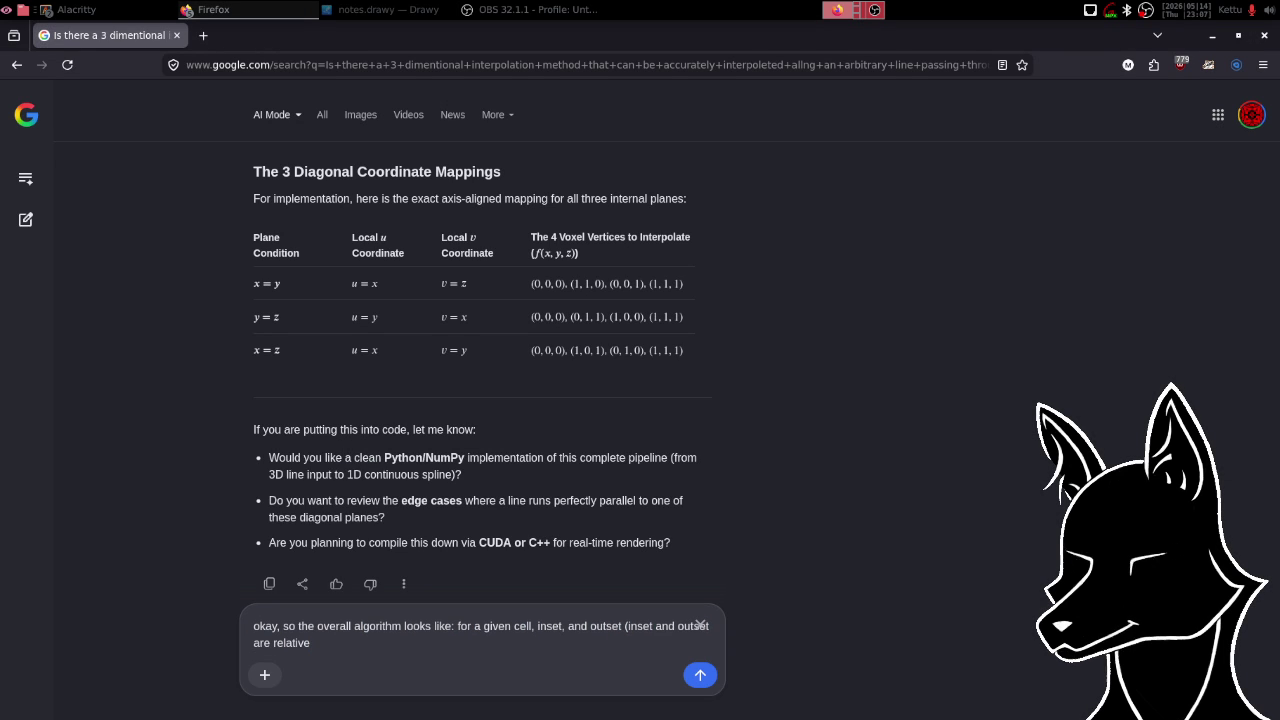
{"action": "type", "text": "coords "}
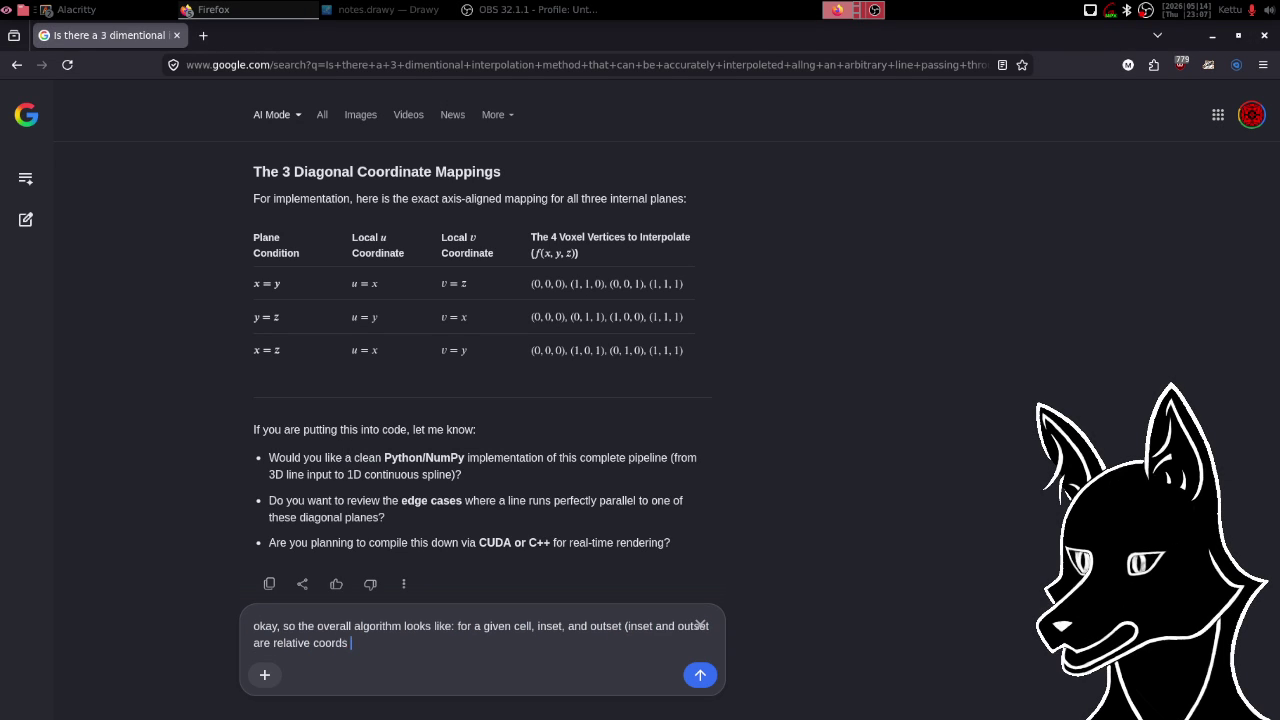
{"action": "type", "text": "for the entry"}
{"action": "type", "text": " and exit)"}
{"action": "type", "text": " yo"}
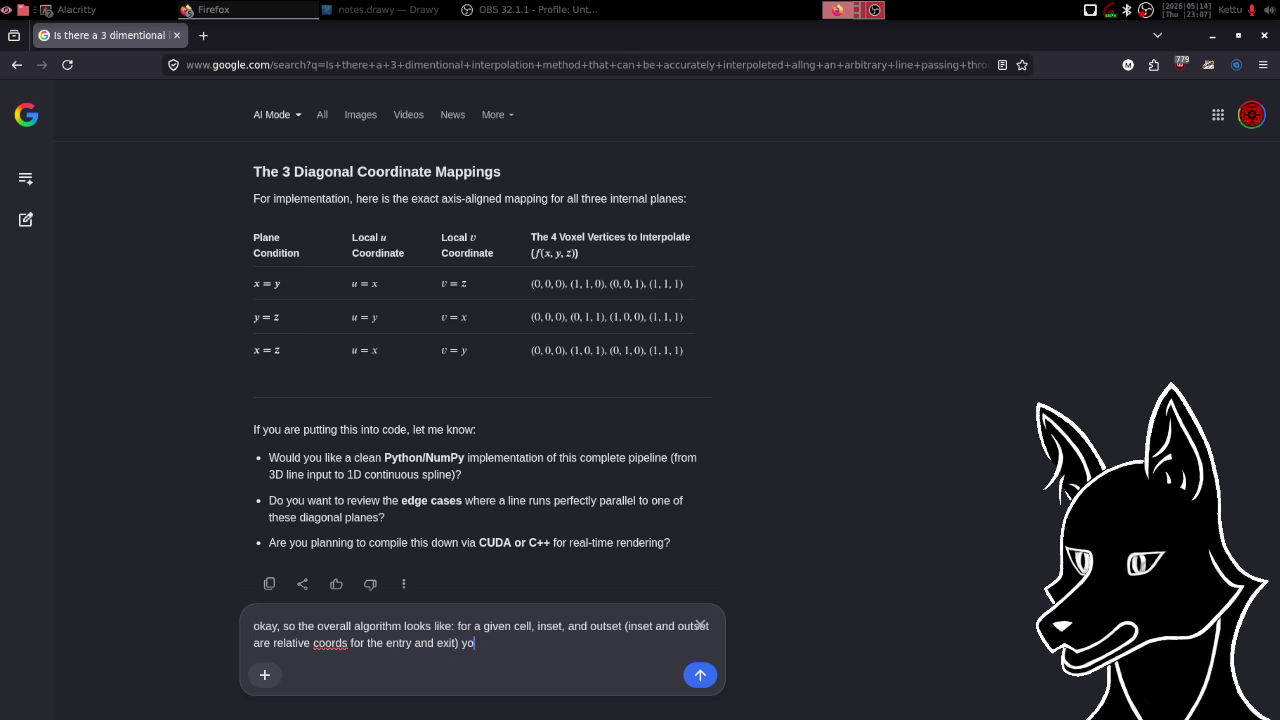
{"action": "type", "text": "u find the"}
{"action": "type", "text": " interse"}
{"action": "type", "text": "ctions to t"}
{"action": "type", "text": "h"}
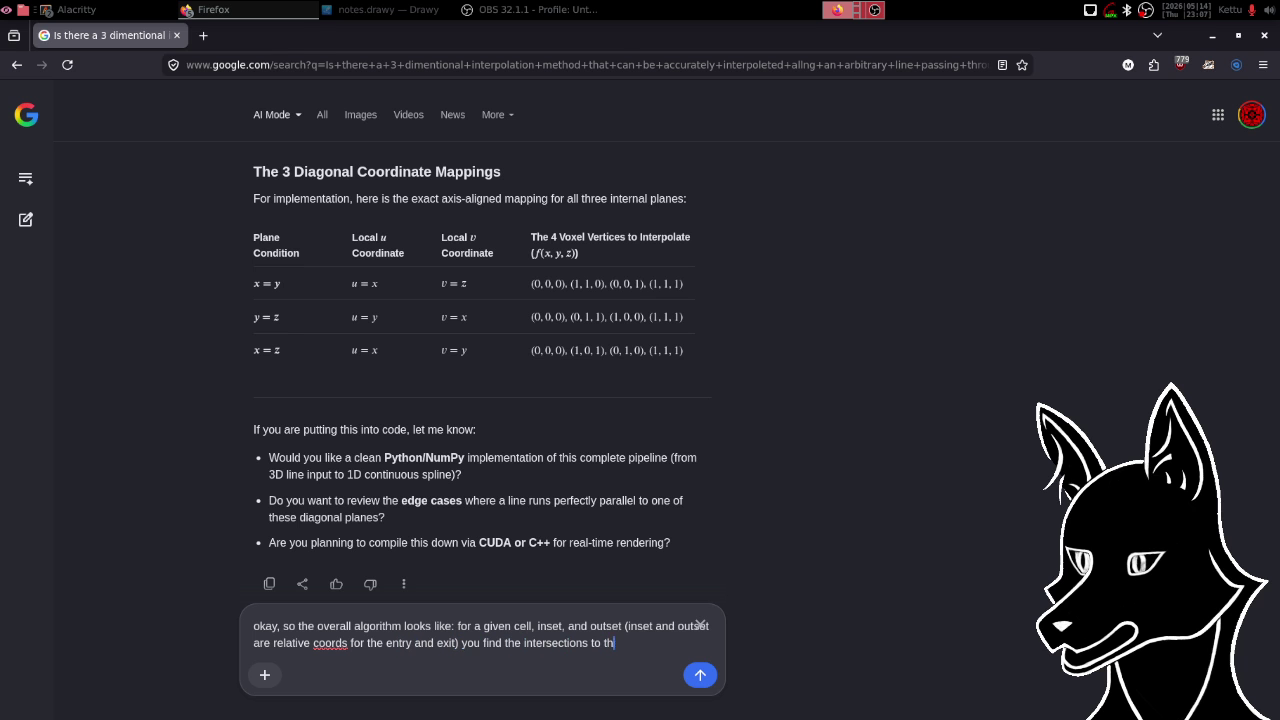
{"action": "type", "text": "e three cutting pla"}
{"action": "type", "text": "nes, then"}
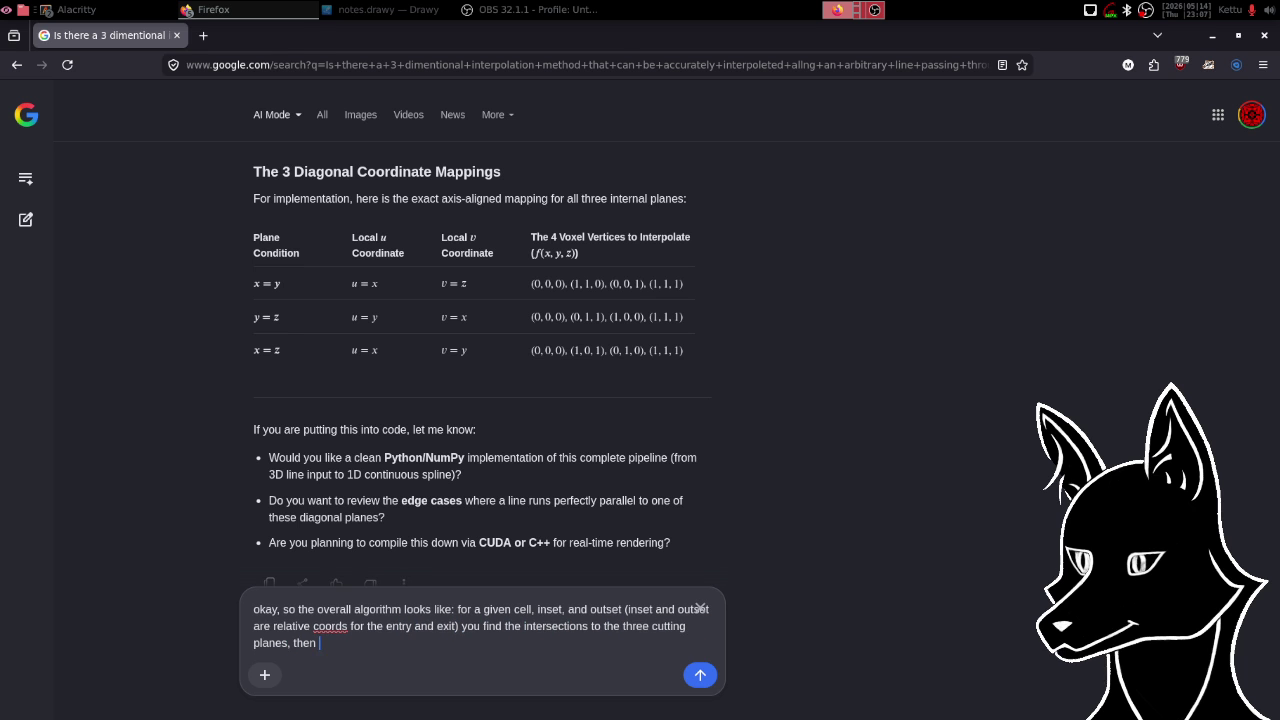
{"action": "type", "text": " fin"}
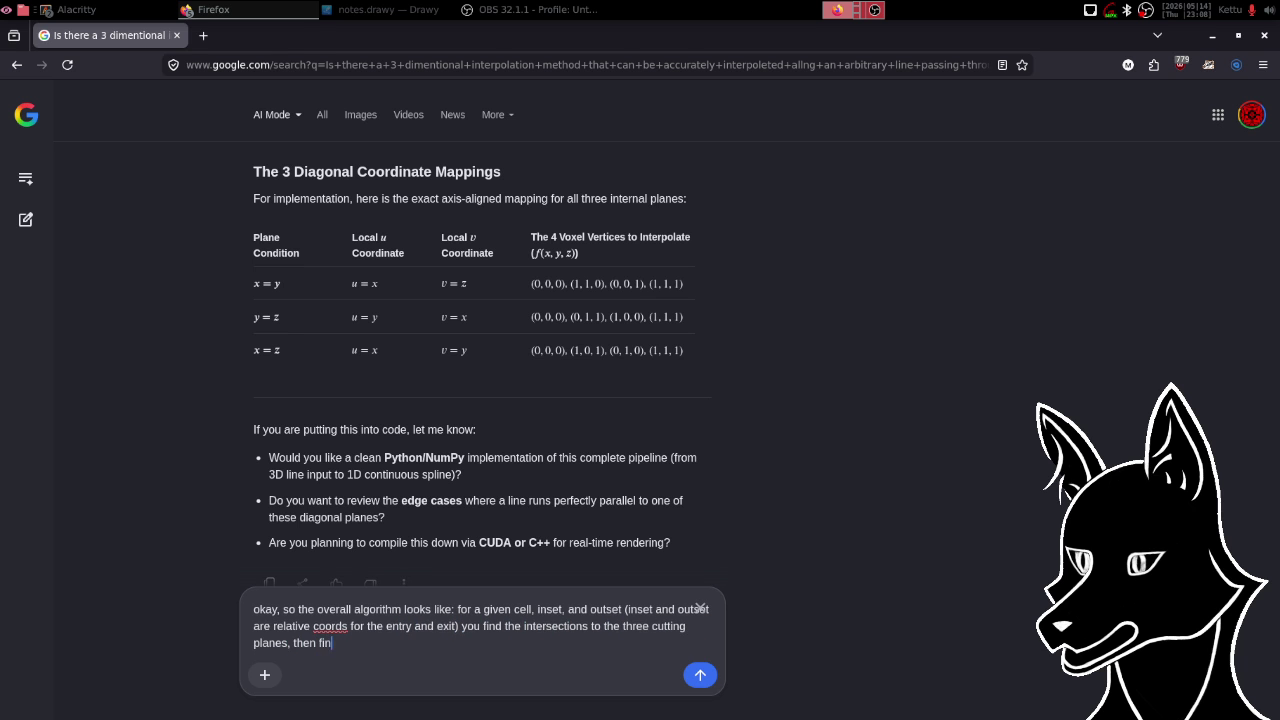
{"action": "type", "text": "d the values at "}
{"action": "type", "text": "sait"}
{"action": "key", "text": "BackSpace"}
{"action": "type", "text": "d inter"}
{"action": "type", "text": "sections"}
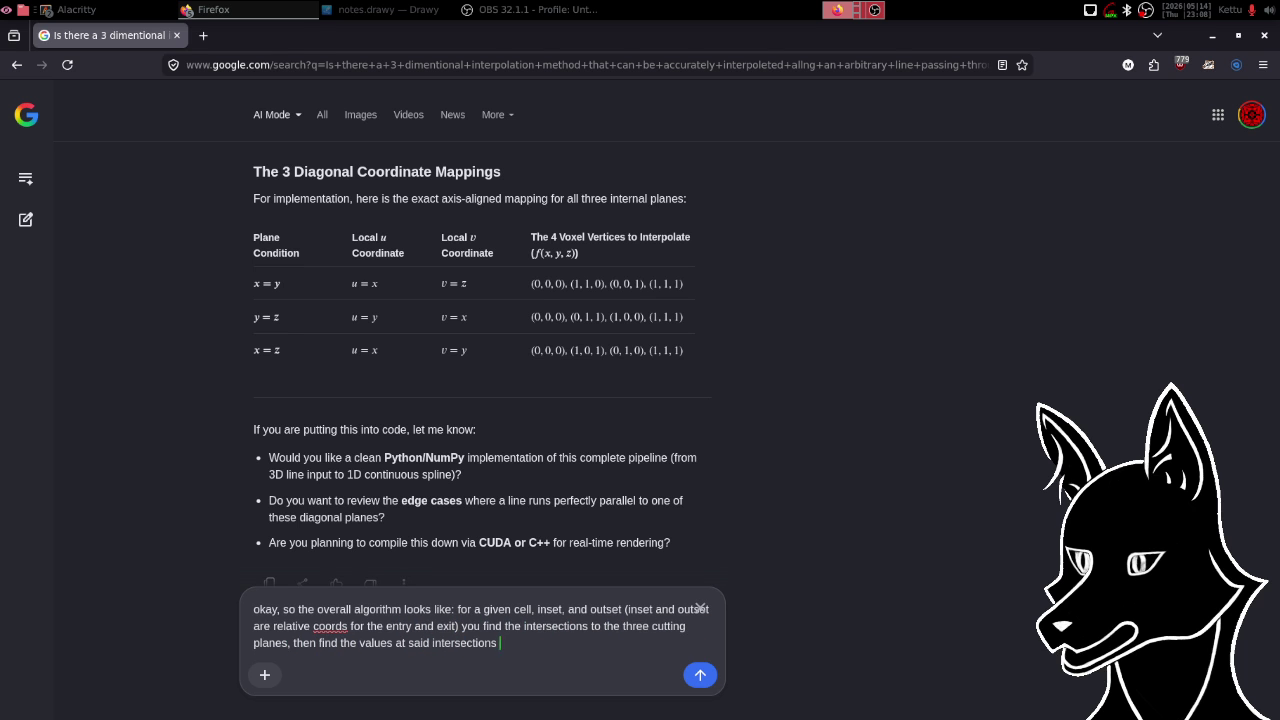
- Add bilinear interpolation, zeros of the 4 sections and minimum in-bounds t, ending 'correct?', and send
{"action": "type", "text": "via bilin"}
{"action": "type", "text": "ear interpo"}
{"action": "type", "text": "latio"}
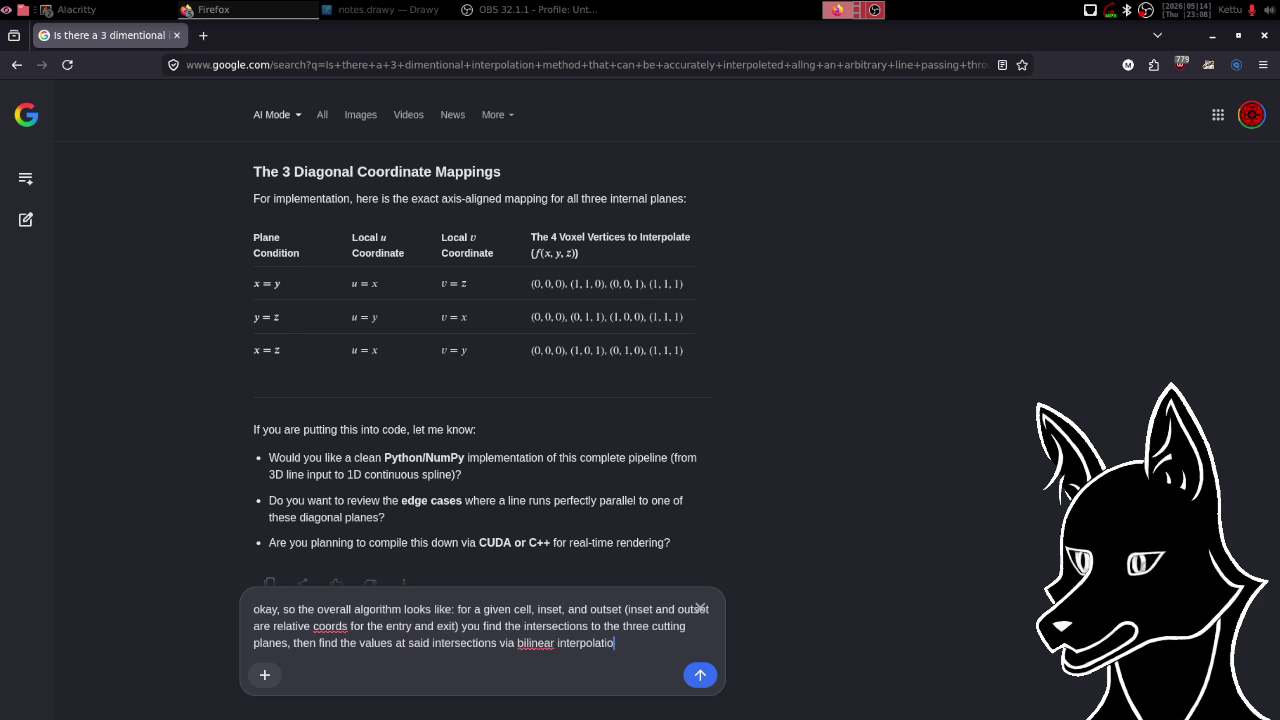
{"action": "type", "text": "n, then find "}
{"action": "type", "text": "the m"}
{"action": "key", "text": "BackSpace"}
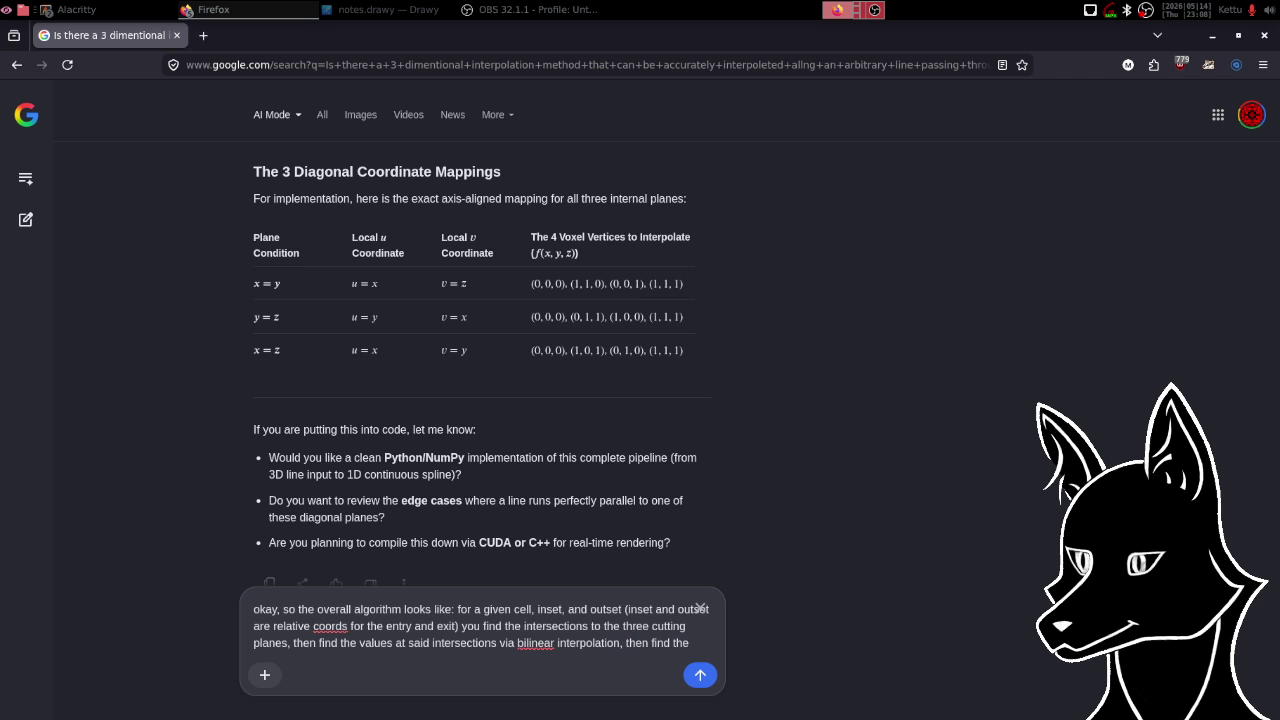
{"action": "type", "text": "0's"}
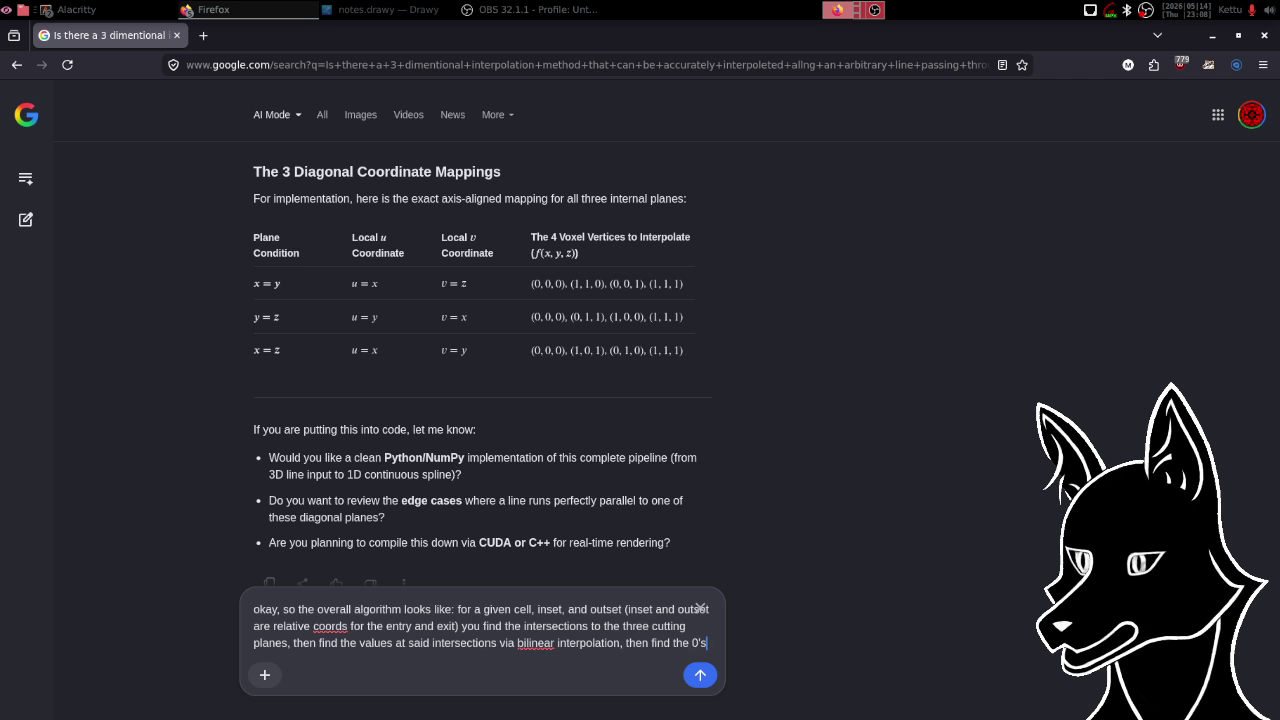
{"action": "type", "text": " of each of the"}
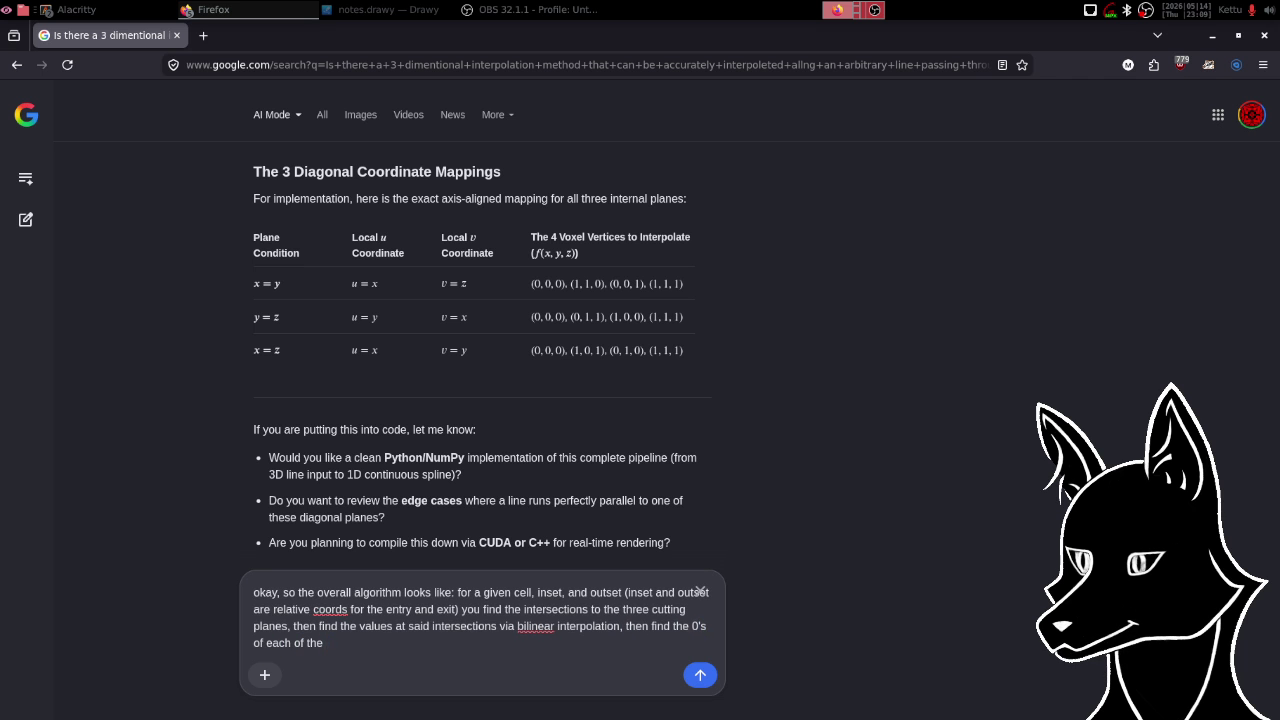
{"action": "type", "text": "4 s"}
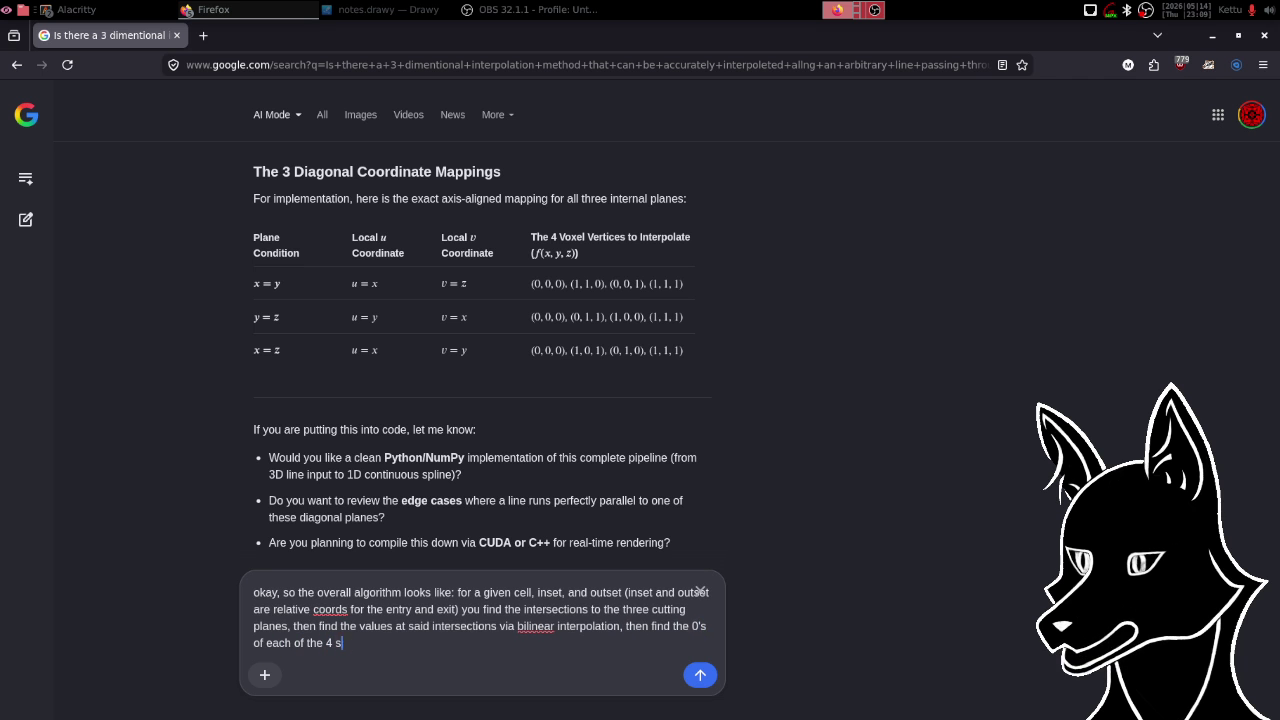
{"action": "type", "text": "ections"}
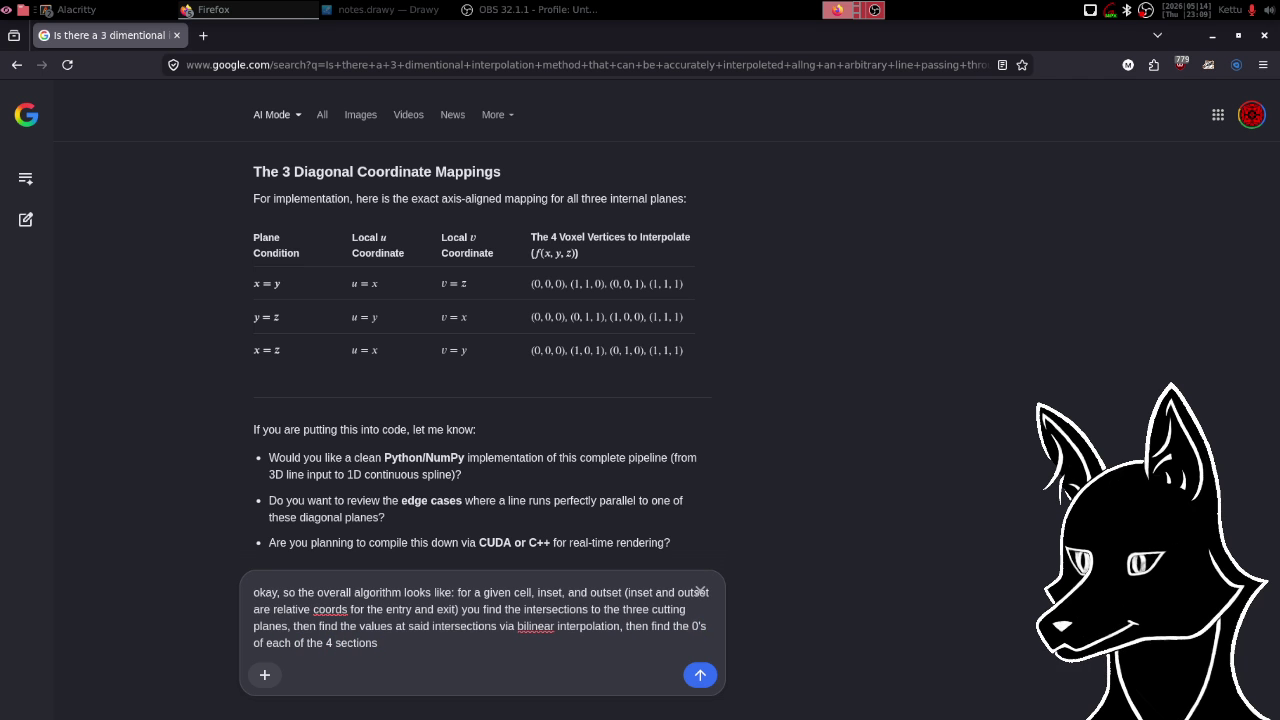
{"action": "type", "text": ", then re"}
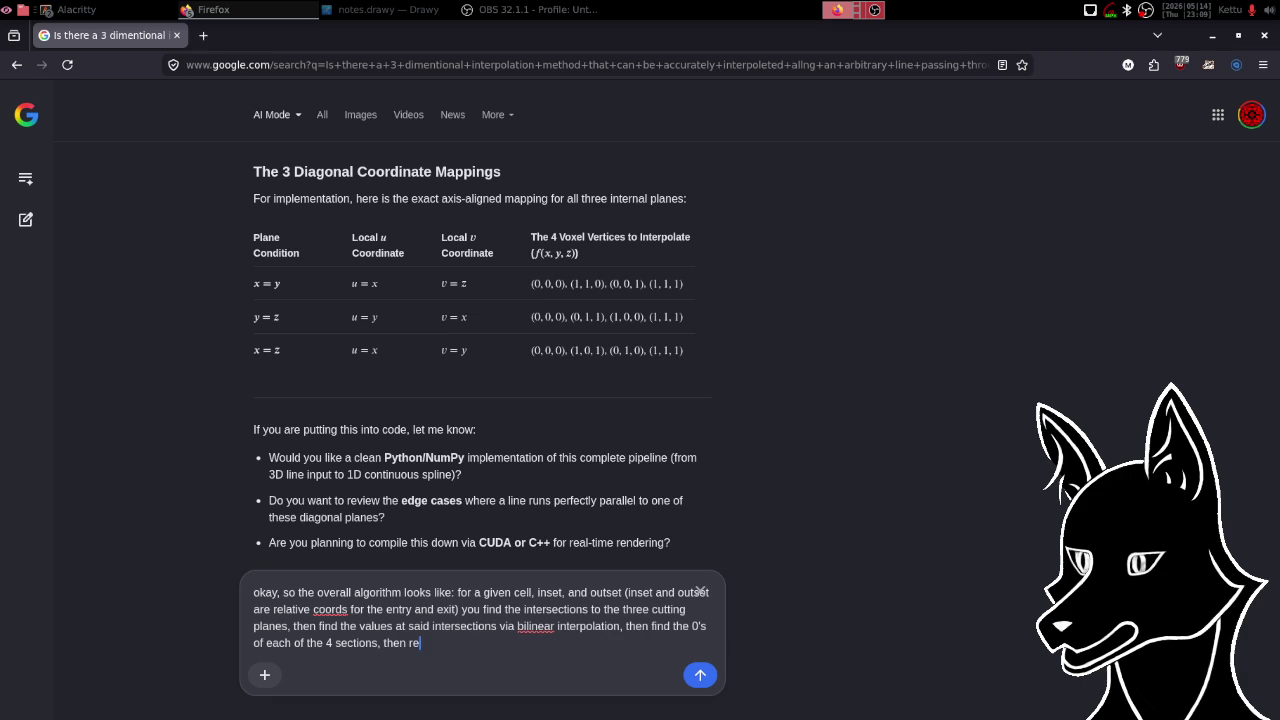
{"action": "type", "text": "turn the t"}
{"action": "key", "text": "BackSpace"}
{"action": "key", "text": "BackSpace"}
{"action": "type", "text": "mini"}
{"action": "type", "text": "mum t"}
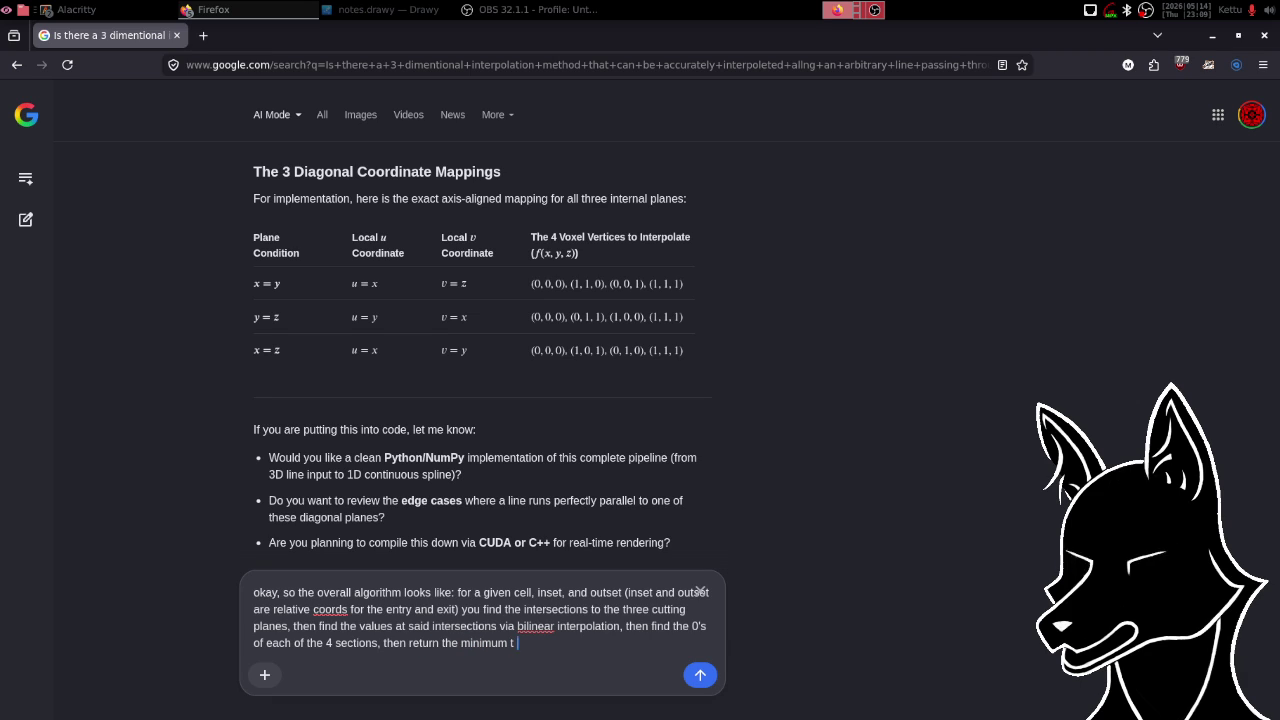
{"action": "type", "text": " w"}
{"action": "key", "text": "BackSpace"}
{"action": "type", "text": "t"}
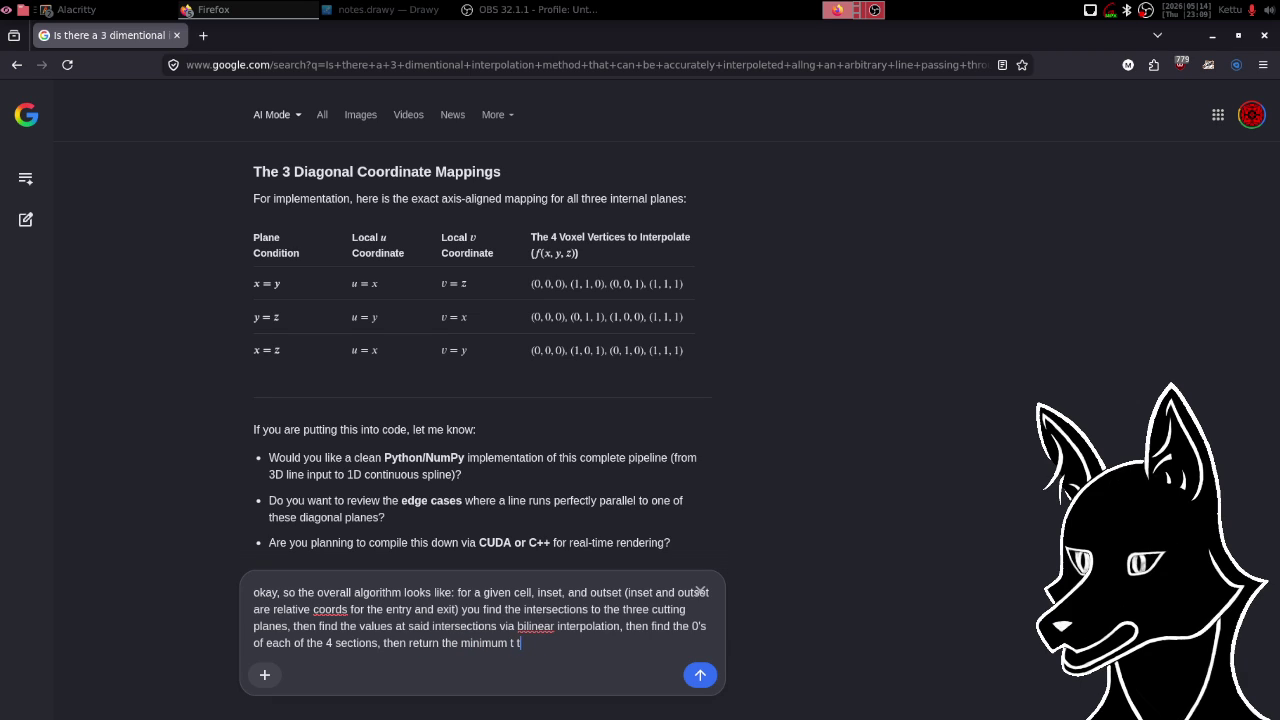
{"action": "type", "text": "hat is within the cell"}
{"action": "type", "text": " bounds"}
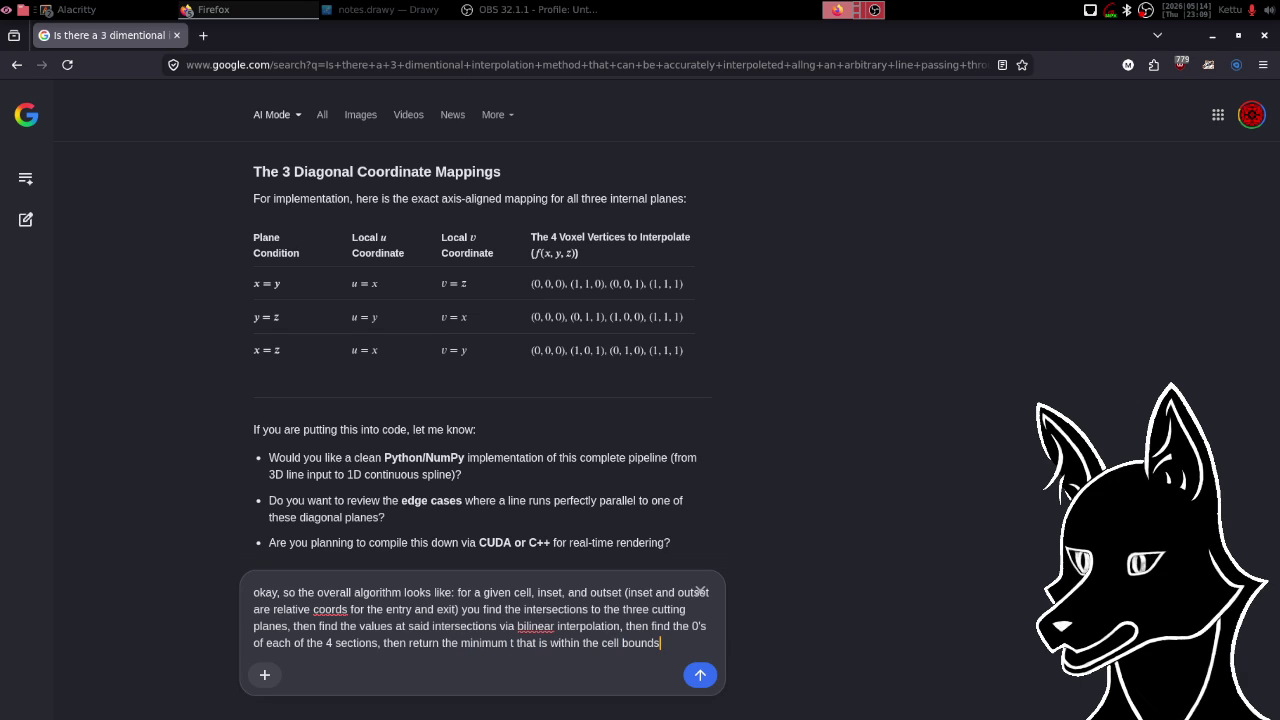
{"action": "type", "text": ", correct?"}
{"action": "key", "text": "Return"}
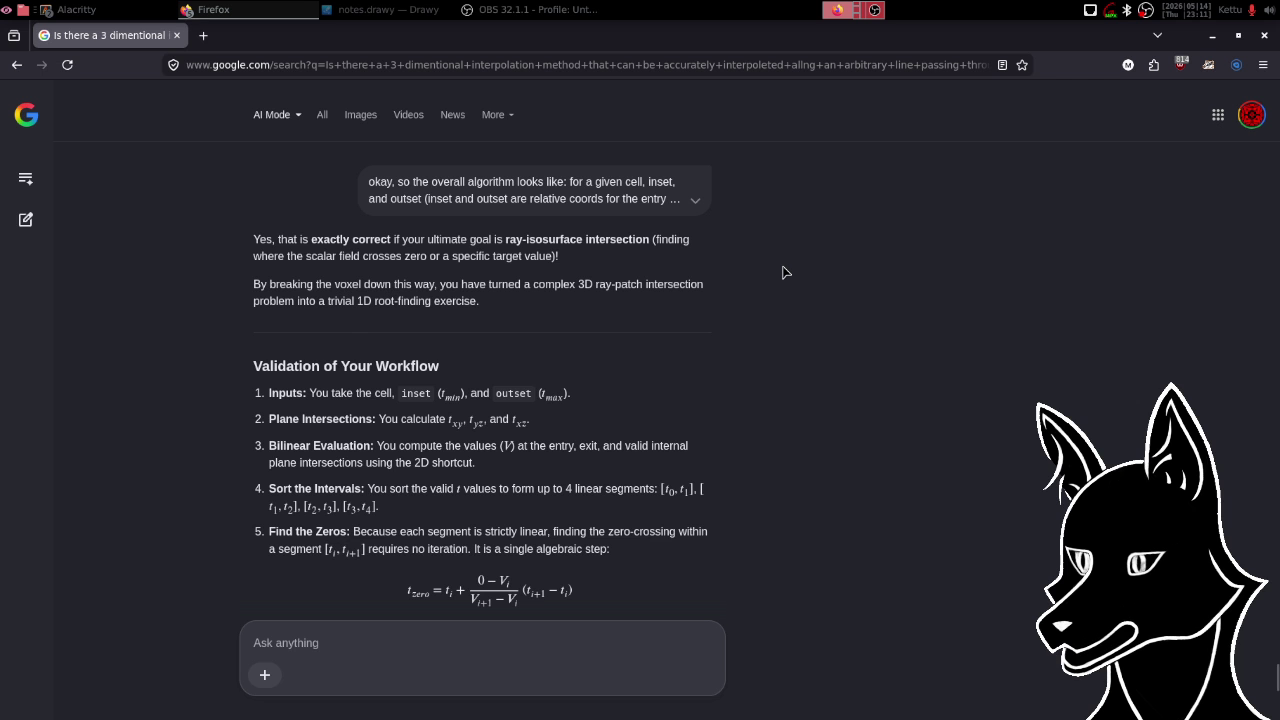
{"action": "scroll", "coordinate": [785, 272], "scroll_direction": "down", "scroll_amount": 2}
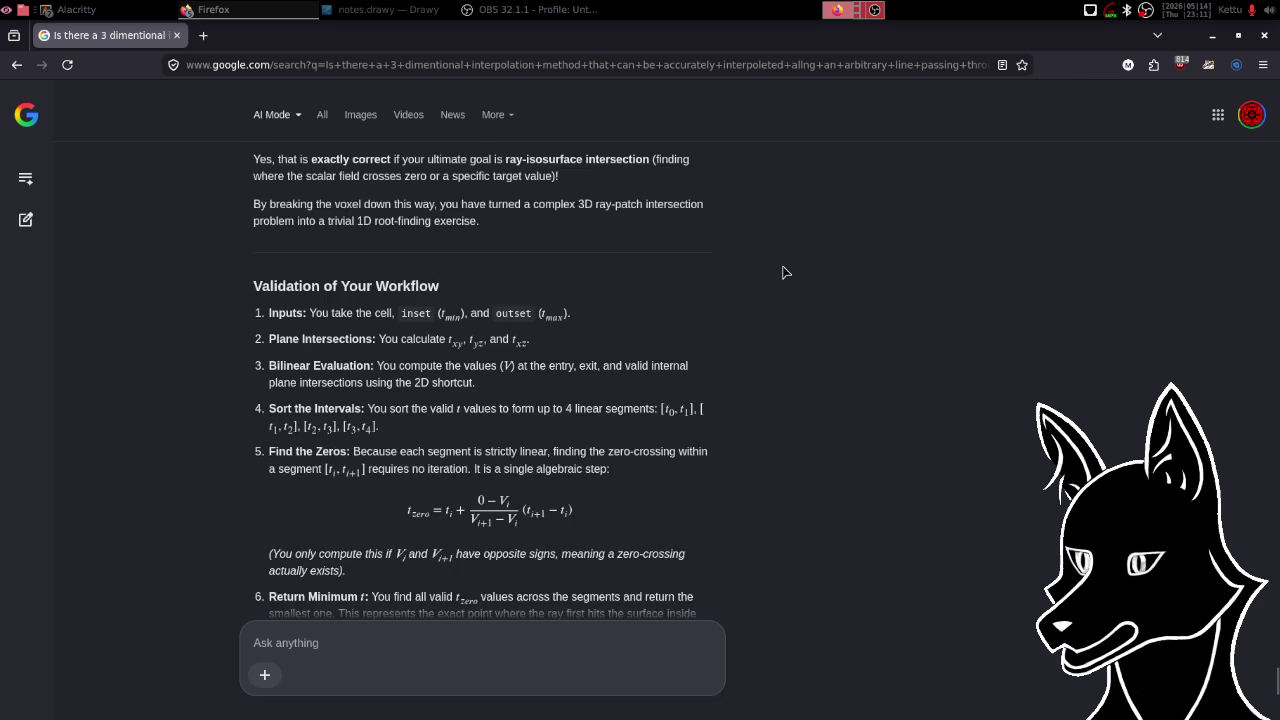
{"action": "scroll", "coordinate": [785, 272], "scroll_direction": "down", "scroll_amount": 2}
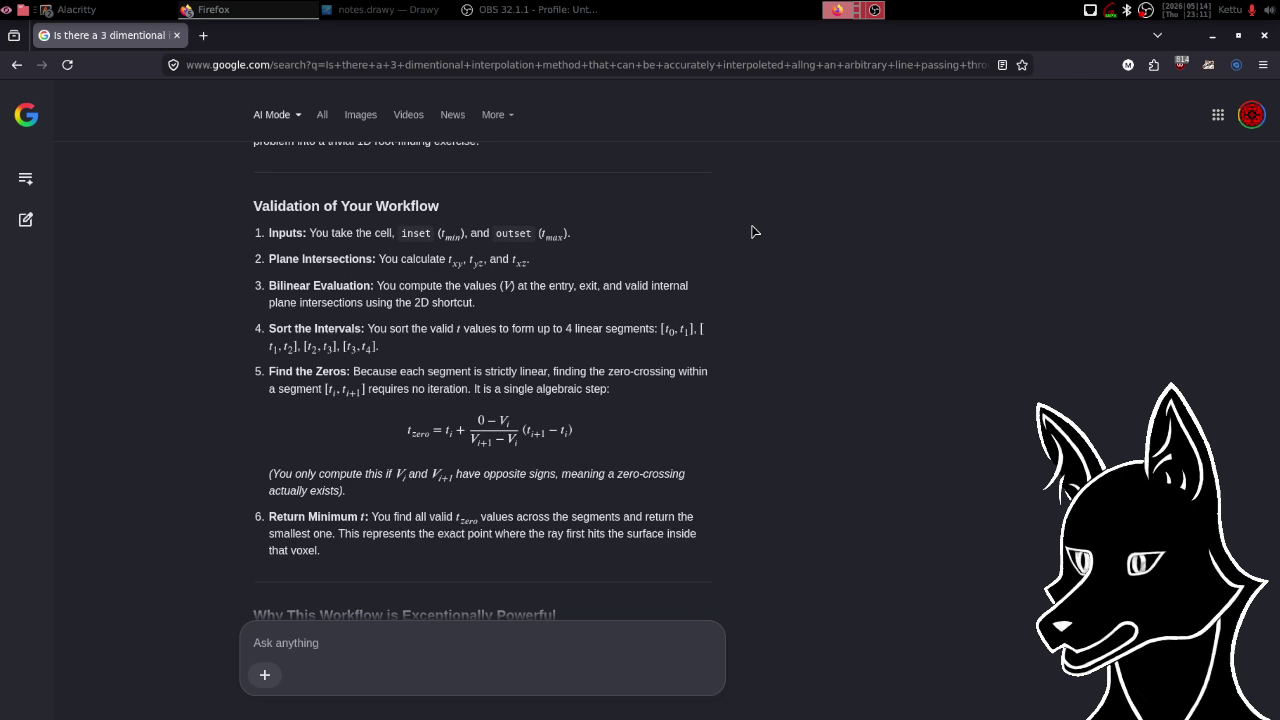
{"action": "scroll", "coordinate": [754, 232], "scroll_direction": "down", "scroll_amount": 3}
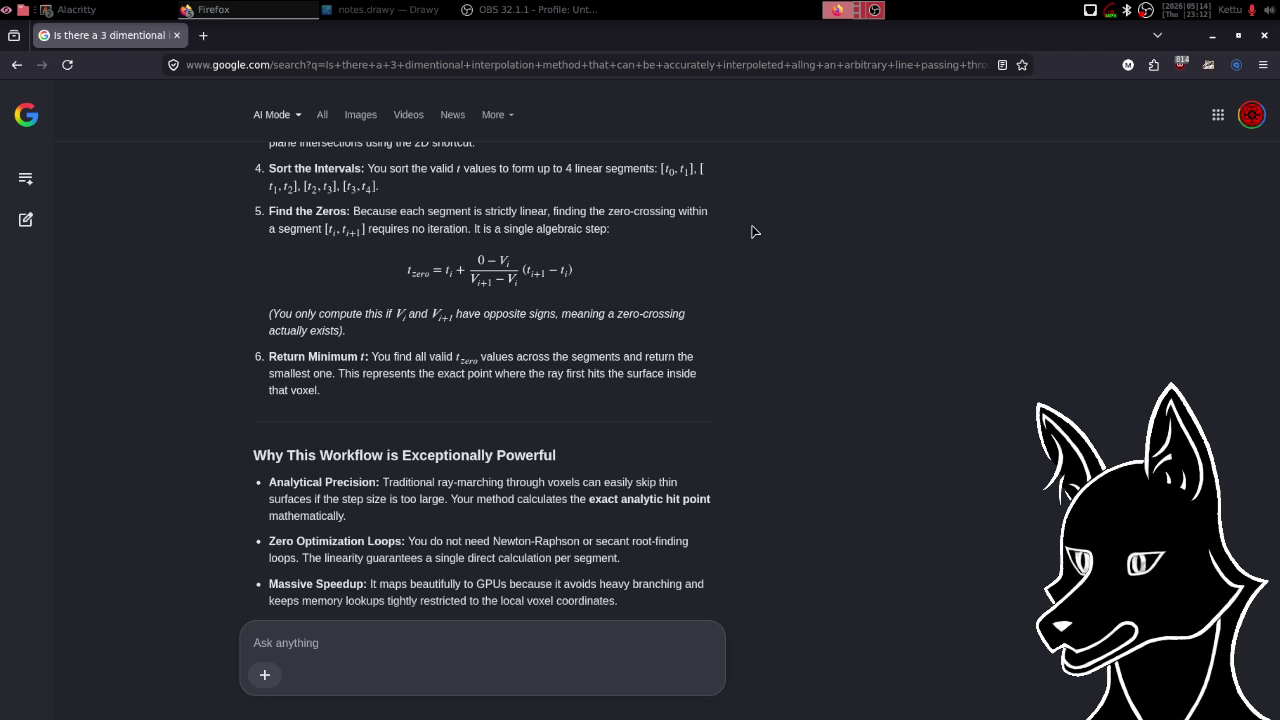
{"action": "scroll", "coordinate": [754, 231], "scroll_direction": "down", "scroll_amount": 2}
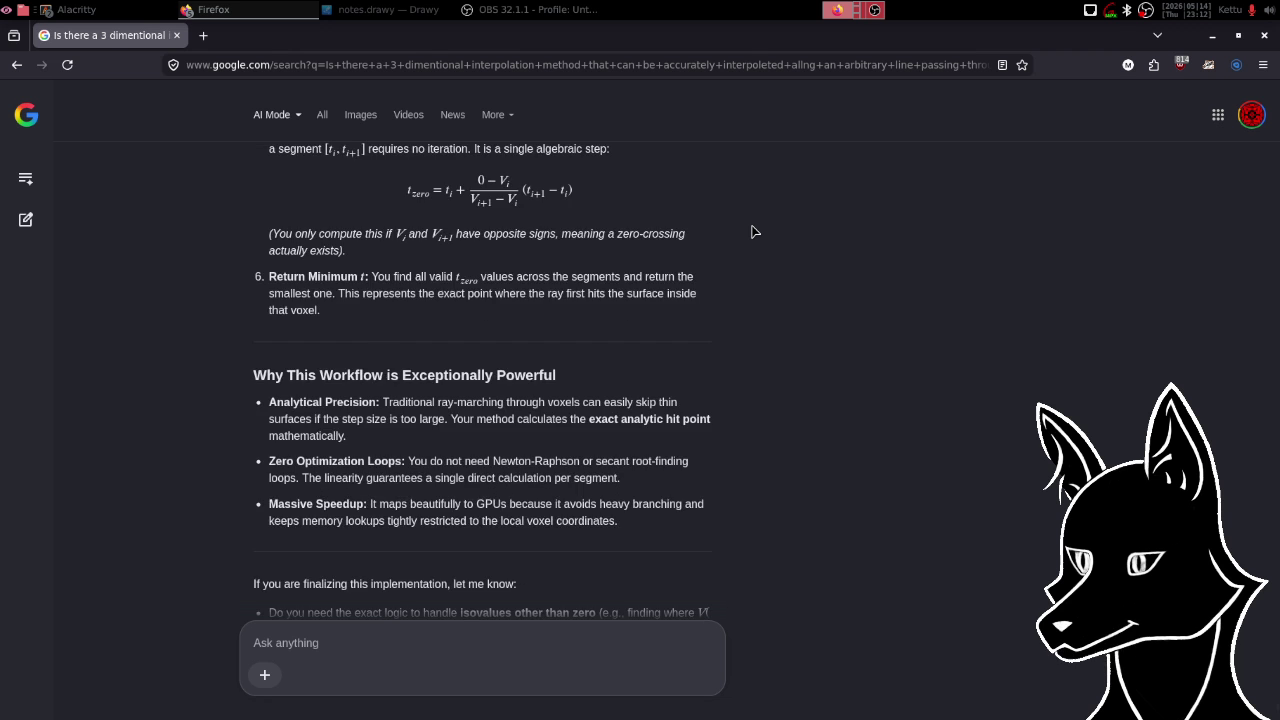
{"action": "scroll", "coordinate": [754, 231], "scroll_direction": "up", "scroll_amount": 2}
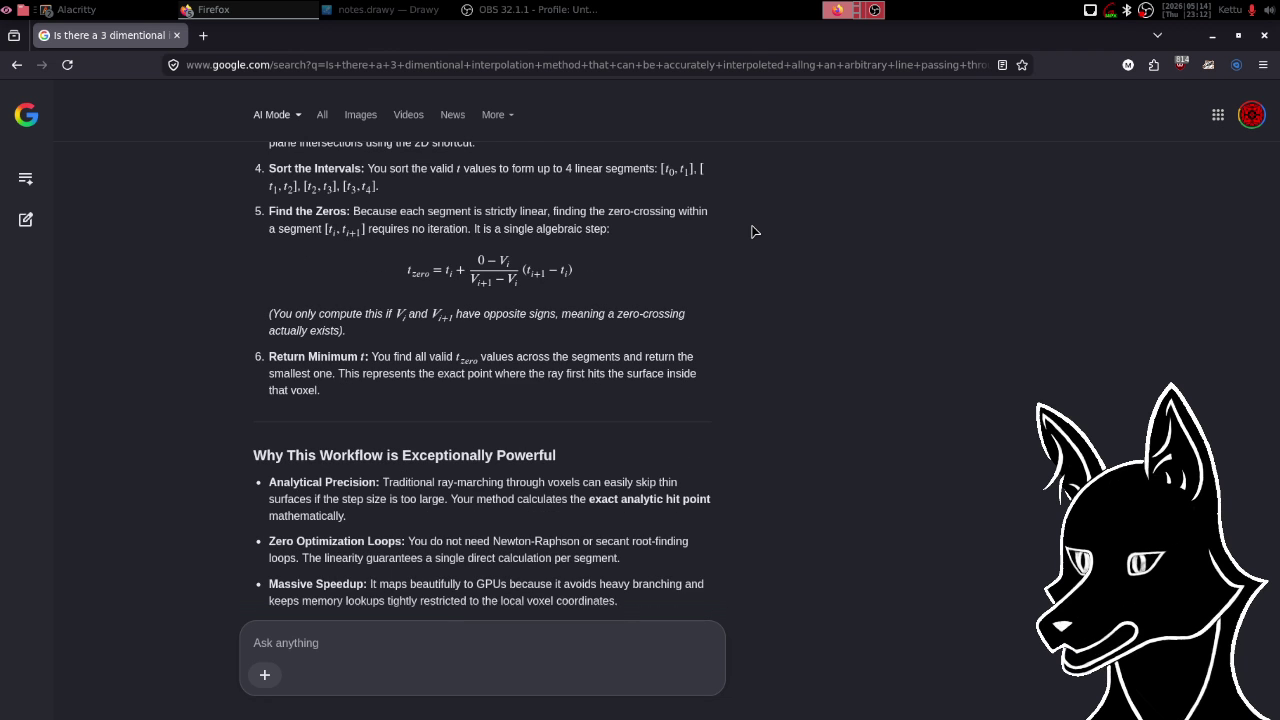
{"action": "scroll", "coordinate": [755, 232], "scroll_direction": "down", "scroll_amount": 2}
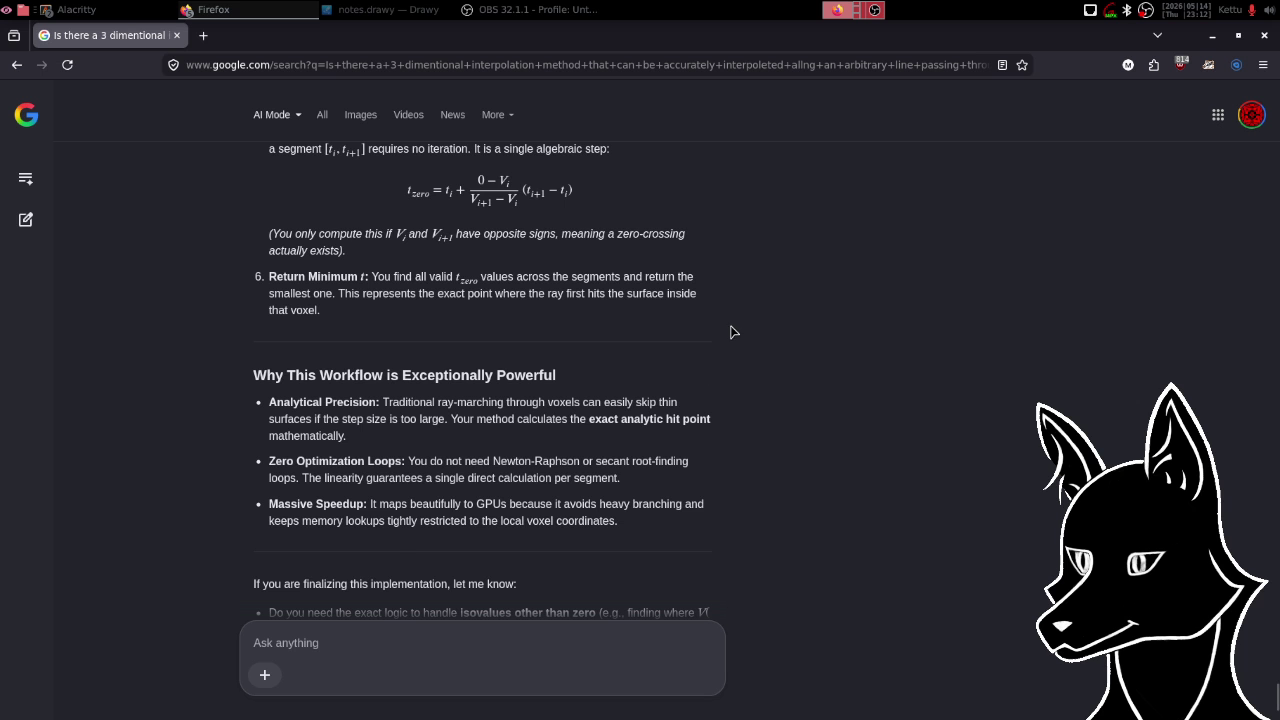
{"action": "scroll", "coordinate": [740, 331], "scroll_direction": "down", "scroll_amount": 3}
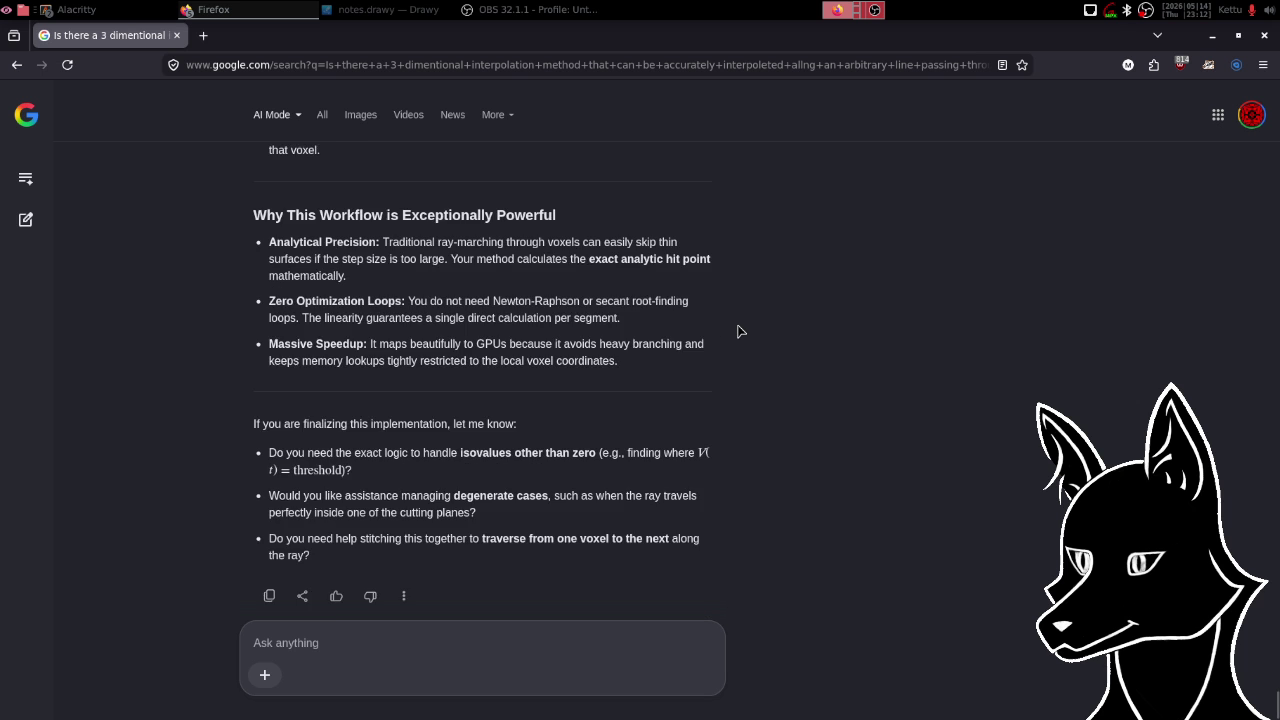
{"action": "scroll", "coordinate": [740, 331], "scroll_direction": "up", "scroll_amount": 4}
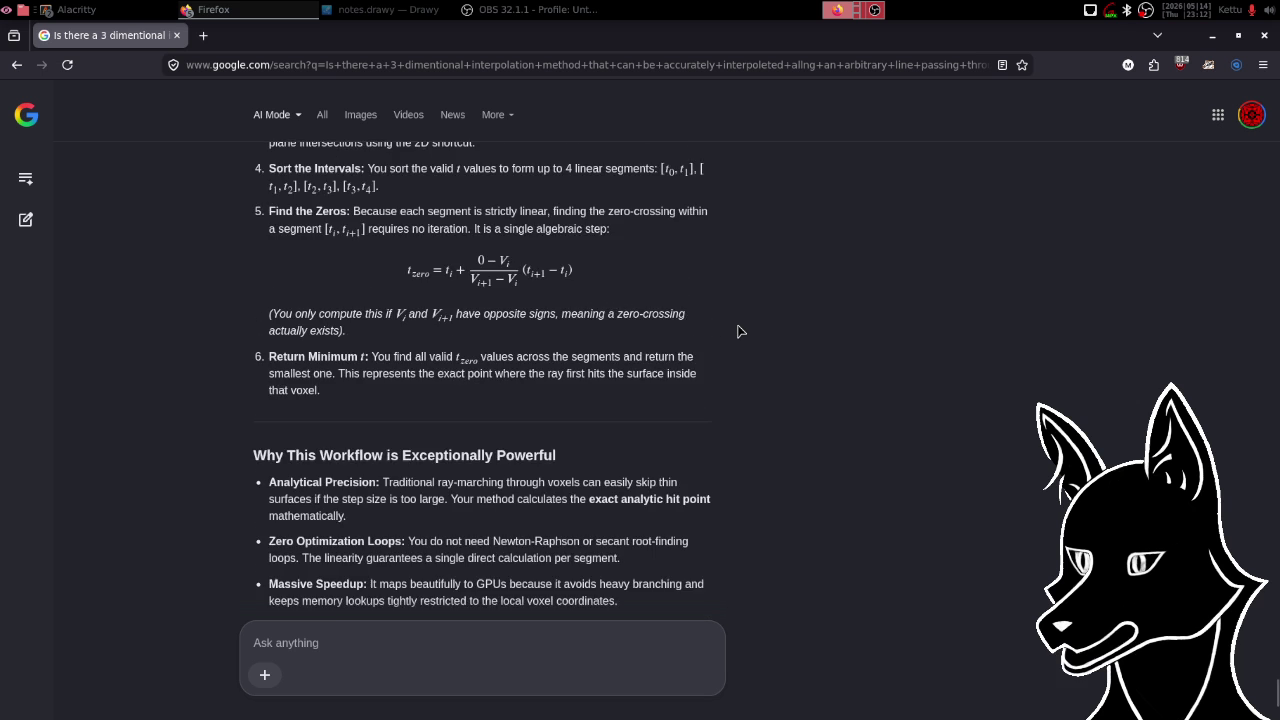
{"action": "scroll", "coordinate": [740, 331], "scroll_direction": "down", "scroll_amount": 4}
{"action": "left_click", "coordinate": [400, 645]}
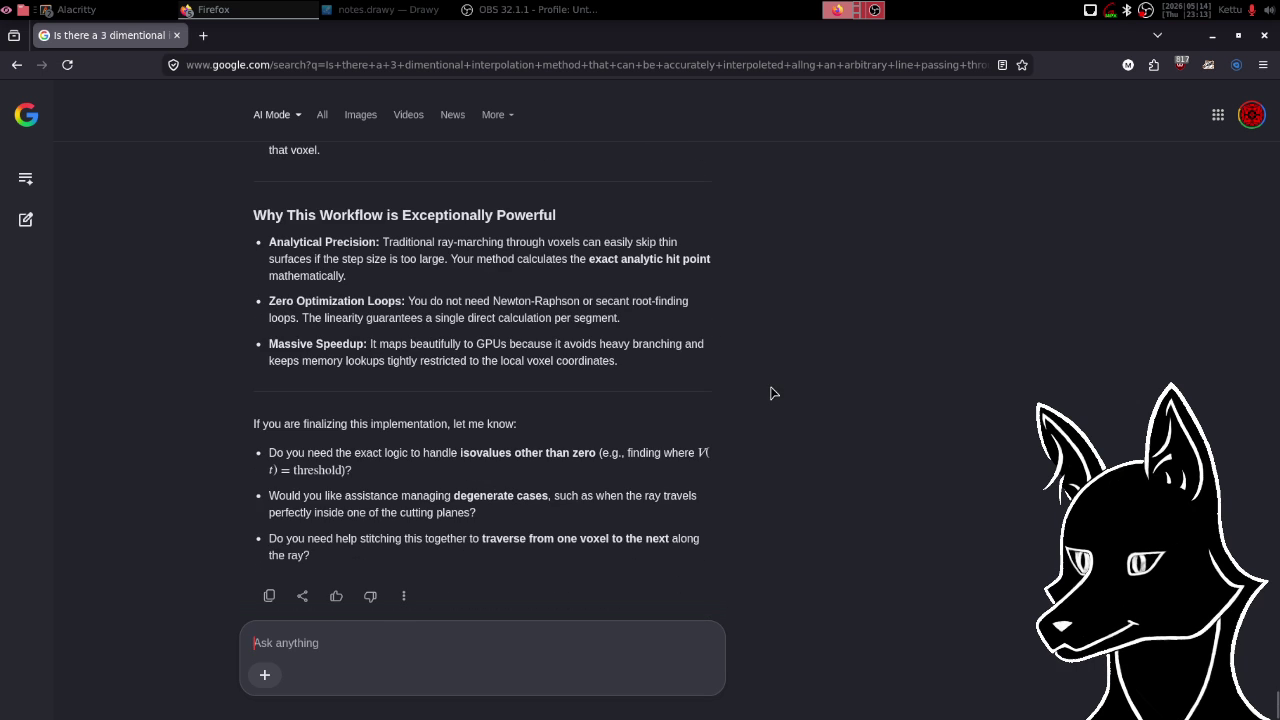
{"action": "scroll", "coordinate": [778, 348], "scroll_direction": "up", "scroll_amount": 3}
{"action": "scroll", "coordinate": [778, 348], "scroll_direction": "up", "scroll_amount": 5}
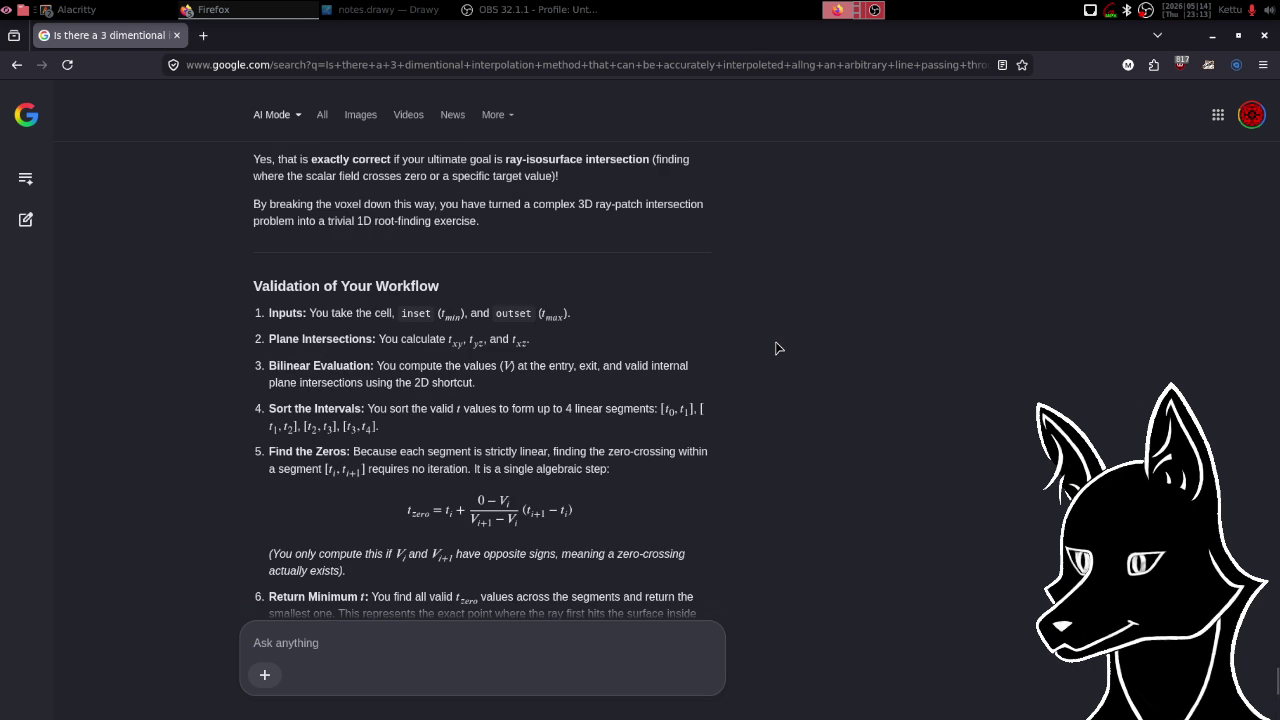
{"action": "scroll", "coordinate": [778, 348], "scroll_direction": "down", "scroll_amount": 1}
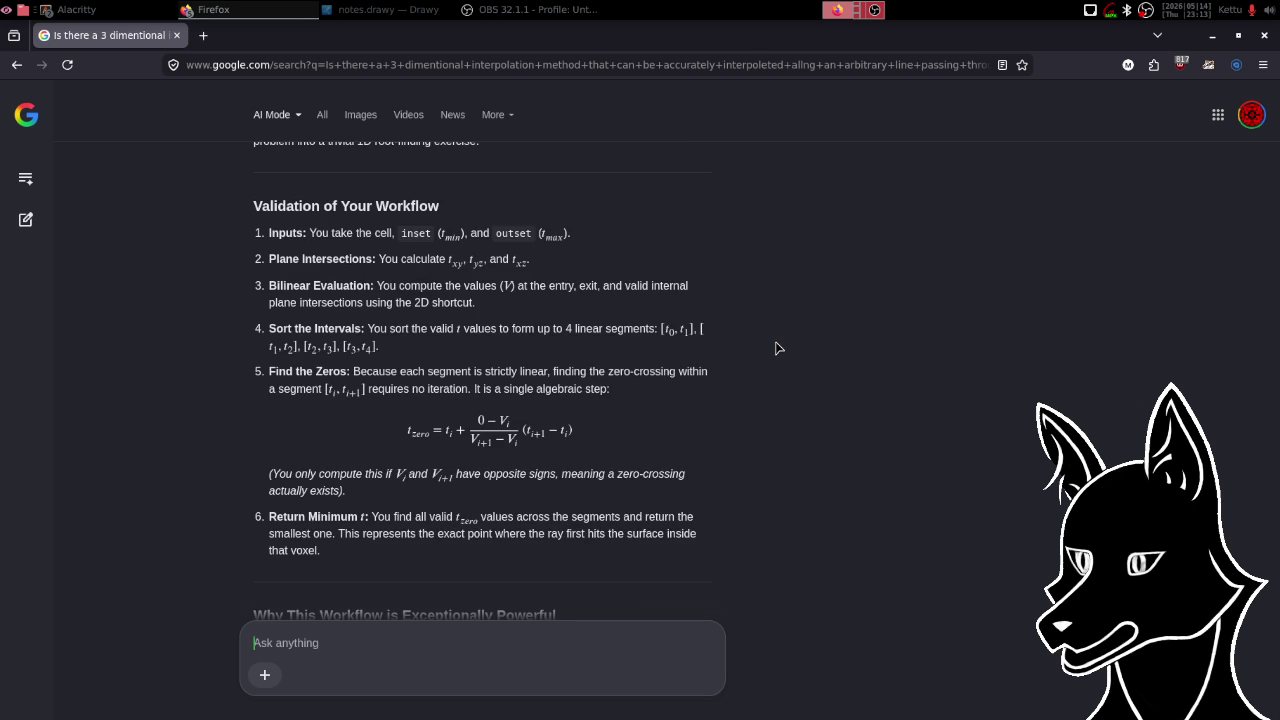
- Switch to the notes.drawy window in Drawy and pan across the canvas
{"action": "key", "text": "alt+Tab"}
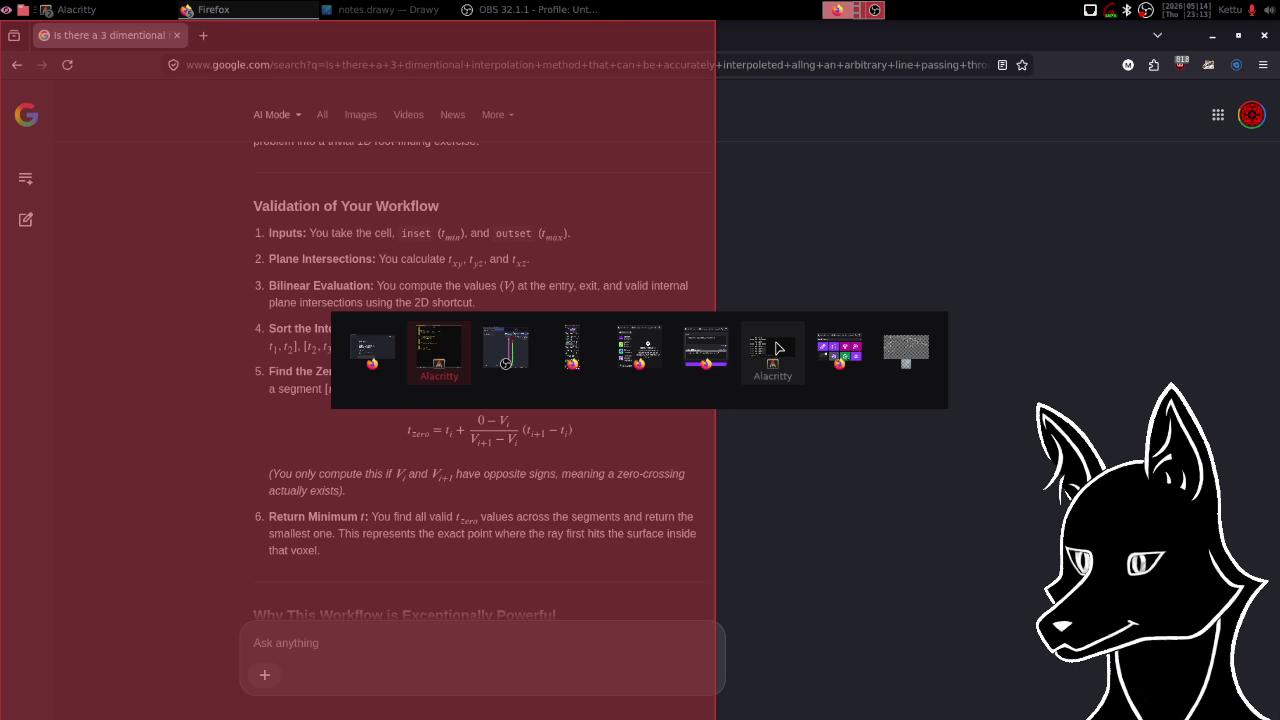
{"action": "key", "text": "alt+Tab"}
{"action": "key", "text": "alt+Tab"}
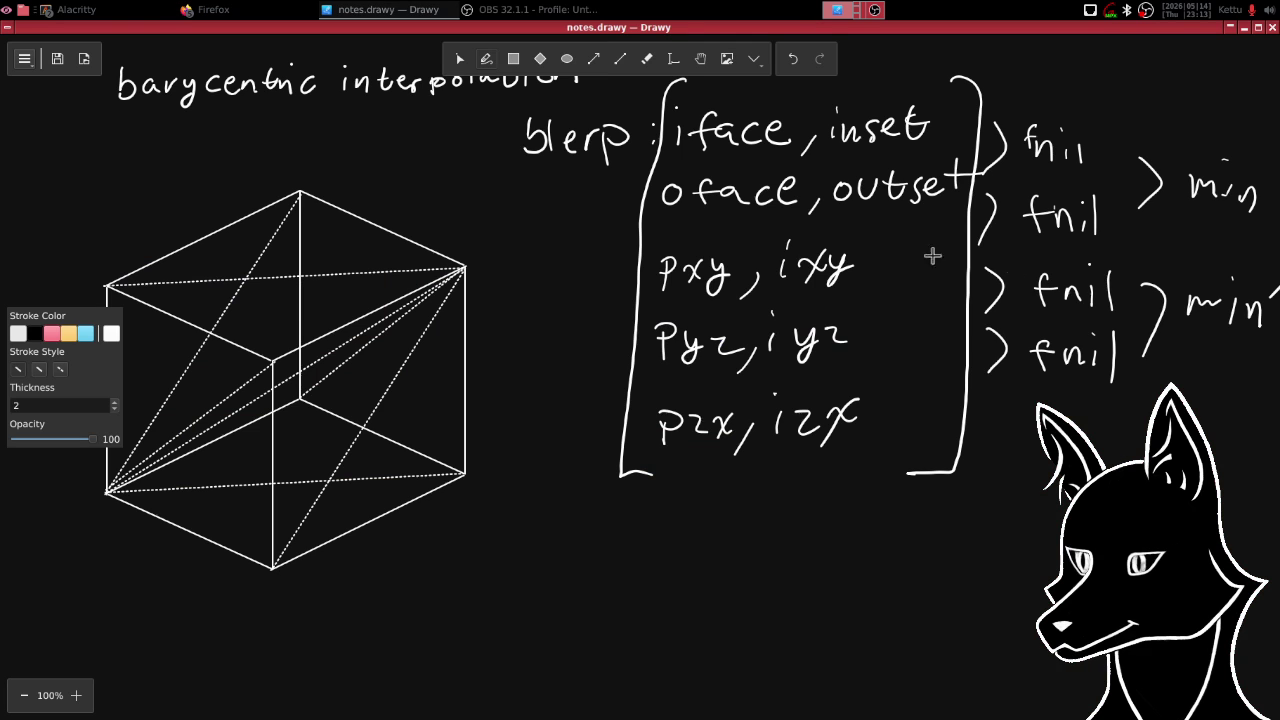
{"action": "scroll", "coordinate": [1026, 86], "scroll_direction": "up", "scroll_amount": 2}
{"action": "scroll", "coordinate": [1026, 86], "scroll_direction": "right", "scroll_amount": 2}
{"action": "scroll", "coordinate": [971, 181], "scroll_direction": "right", "scroll_amount": 8}
{"action": "scroll", "coordinate": [971, 181], "scroll_direction": "up", "scroll_amount": 1}
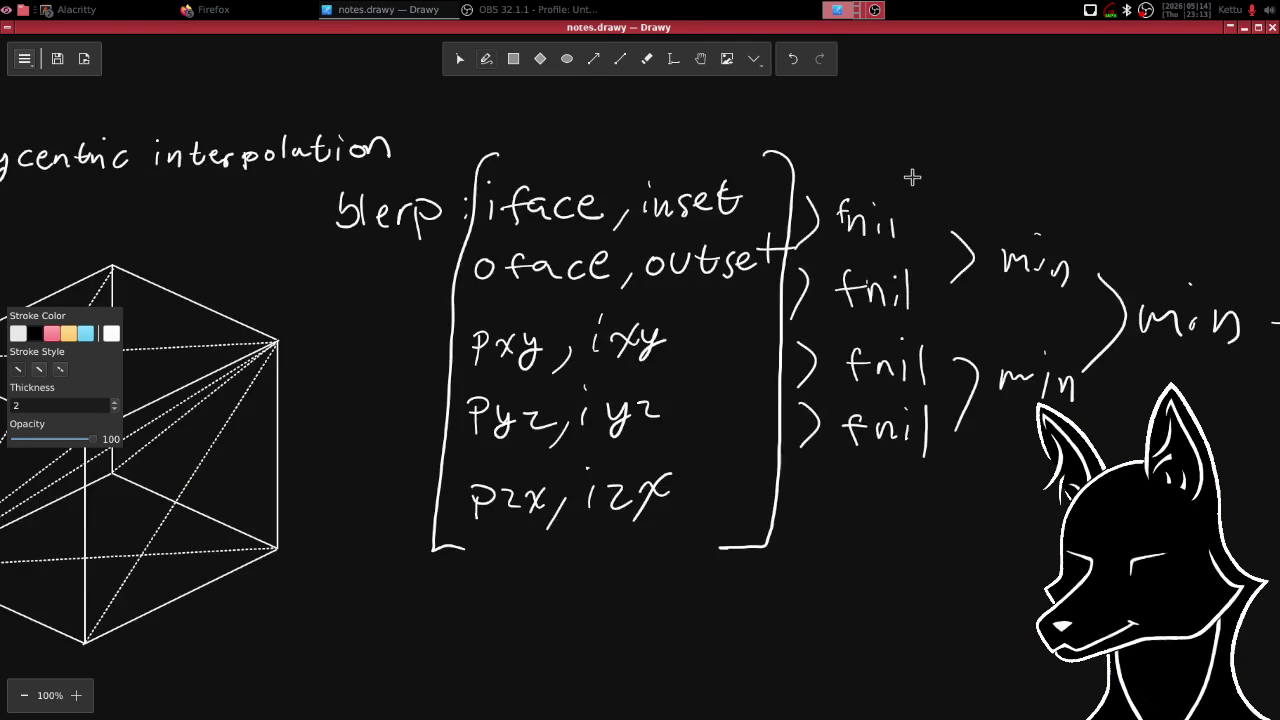
{"action": "scroll", "coordinate": [1003, 172], "scroll_direction": "right", "scroll_amount": 2}
{"action": "scroll", "coordinate": [929, 171], "scroll_direction": "left", "scroll_amount": 5}
- Pan the canvas to bring the blerp and fnil/min reduction notes into view
{"action": "scroll", "coordinate": [988, 177], "scroll_direction": "left", "scroll_amount": 3}
{"action": "scroll", "coordinate": [988, 177], "scroll_direction": "up", "scroll_amount": 1}
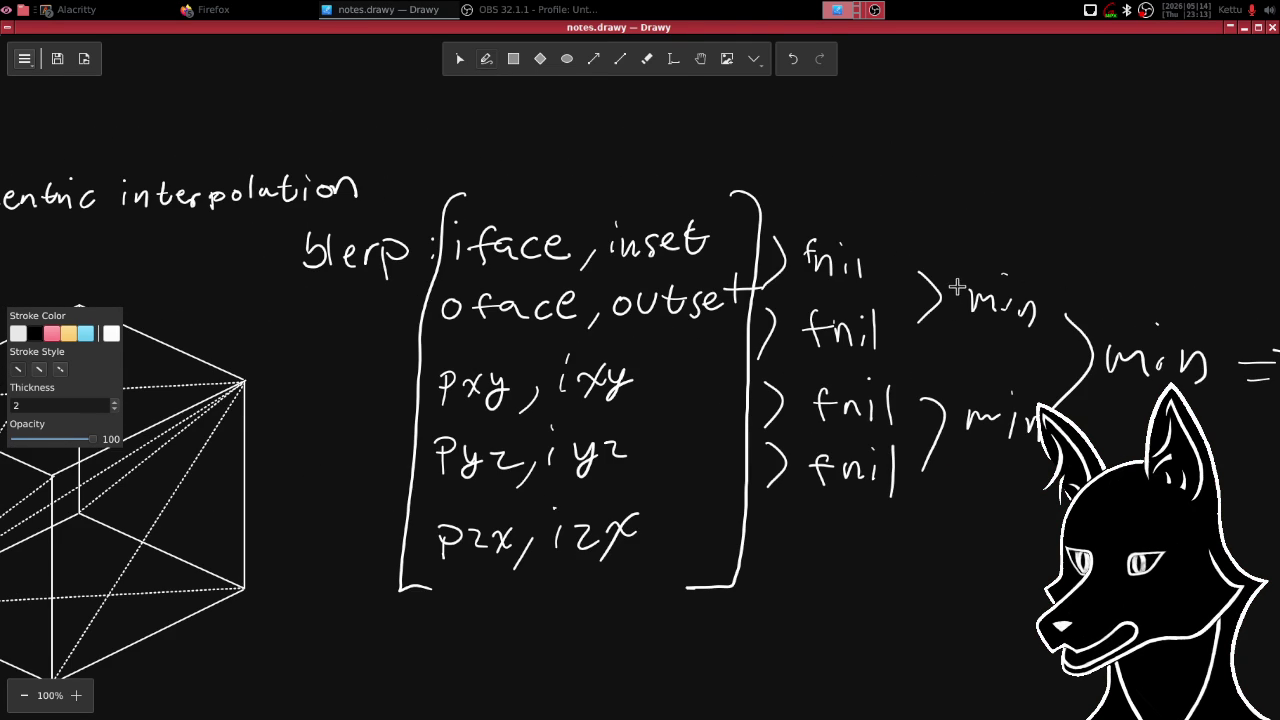
{"action": "scroll", "coordinate": [943, 285], "scroll_direction": "up", "scroll_amount": 4}
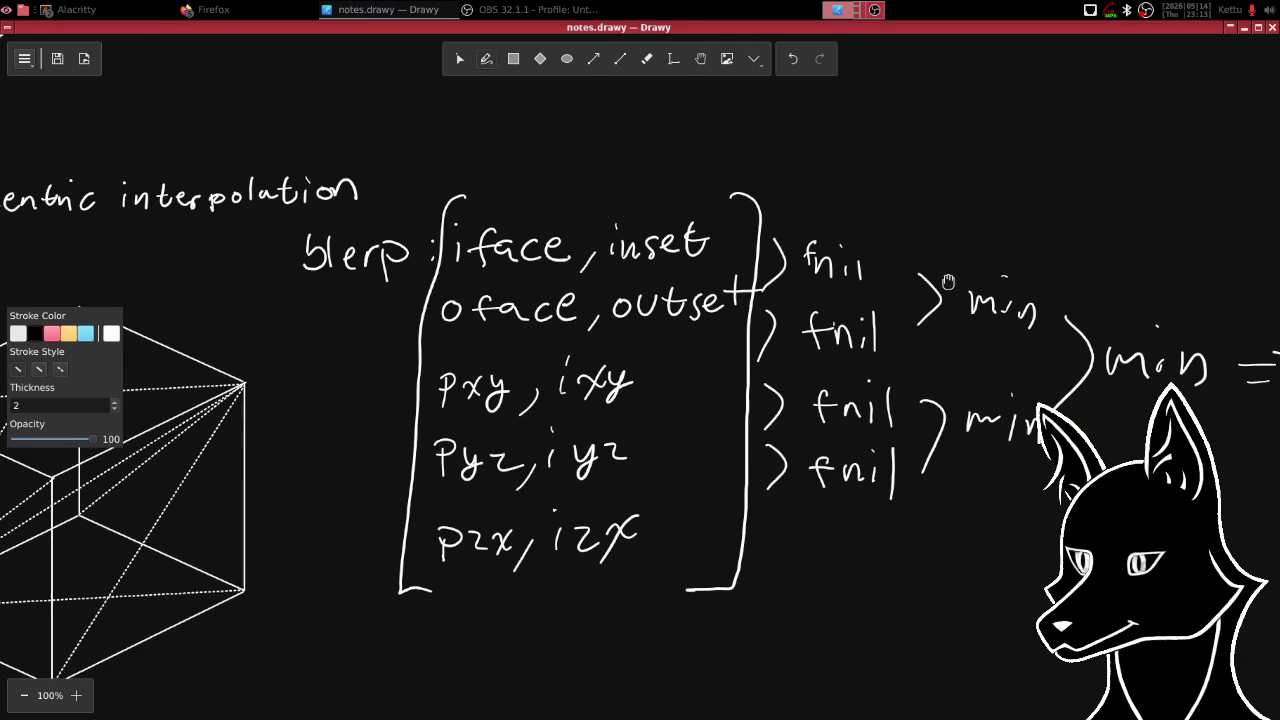
{"action": "scroll", "coordinate": [960, 260], "scroll_direction": "left", "scroll_amount": 1}
{"action": "scroll", "coordinate": [986, 237], "scroll_direction": "down", "scroll_amount": 3}
{"action": "scroll", "coordinate": [986, 237], "scroll_direction": "left", "scroll_amount": 6}
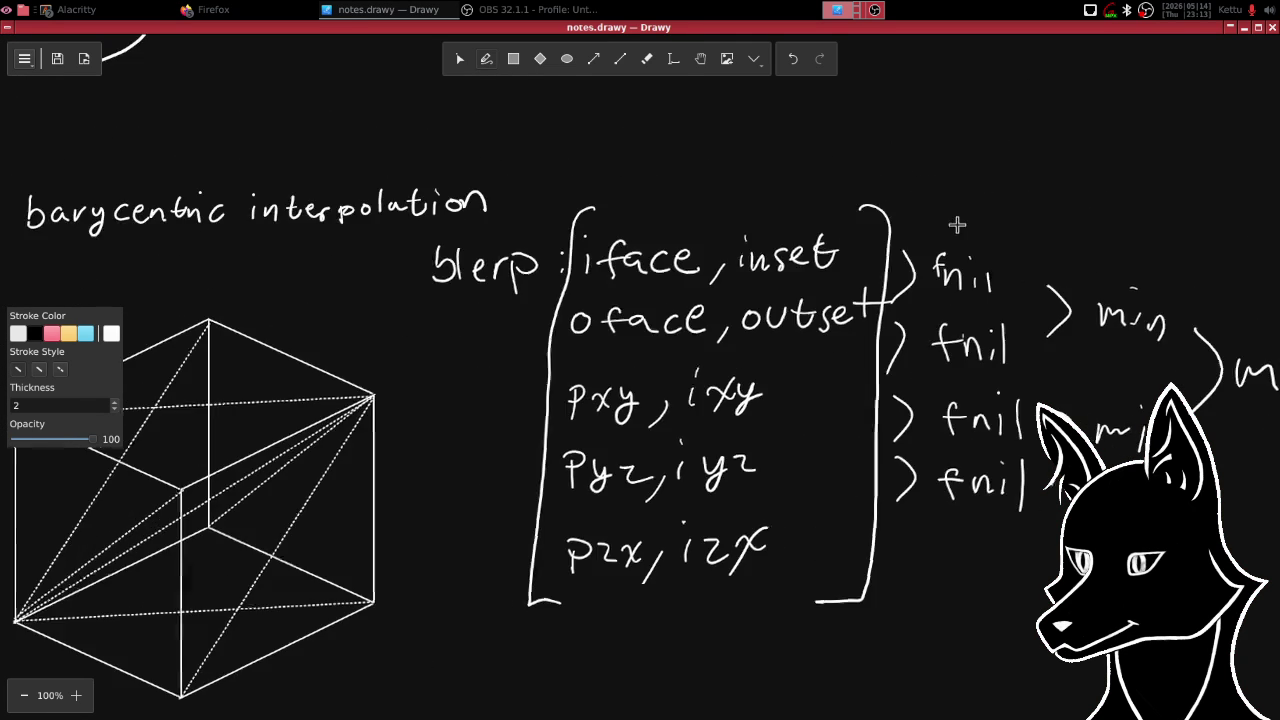
{"action": "scroll", "coordinate": [934, 229], "scroll_direction": "left", "scroll_amount": 4}
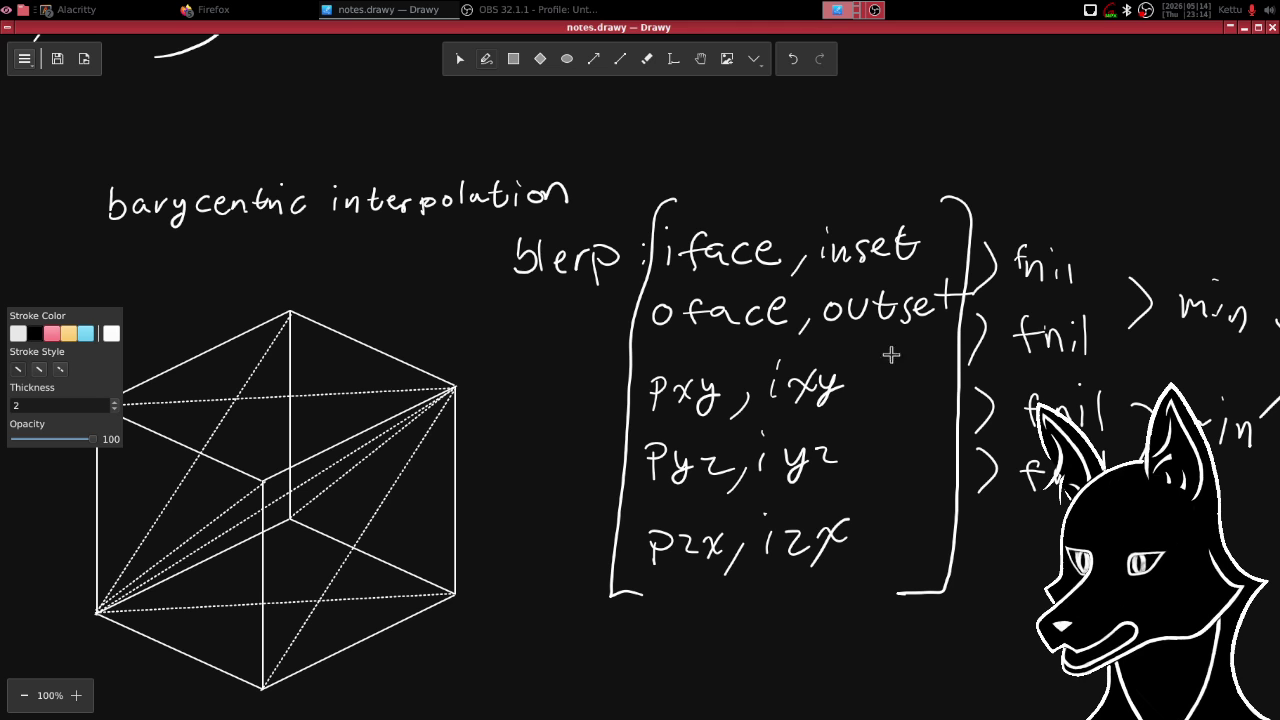
{"action": "left_click_drag", "start_coordinate": [1023, 285], "coordinate": [782, 314]}
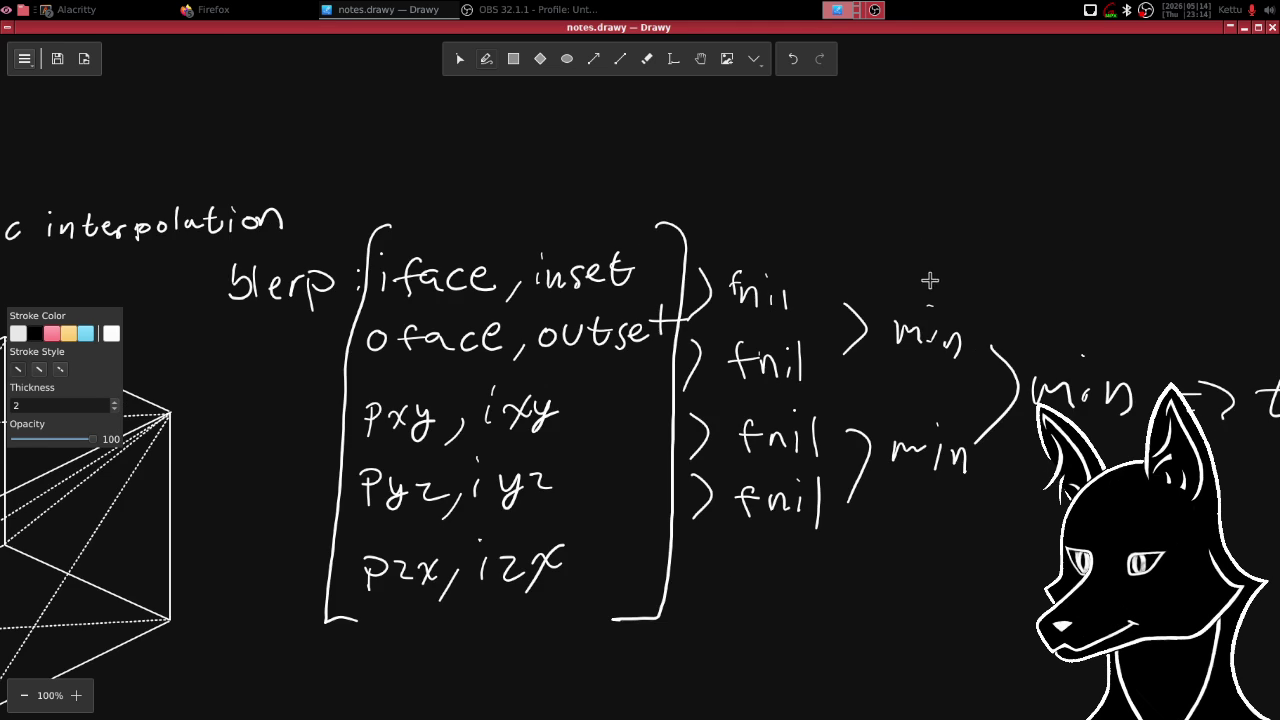
{"action": "left_click_drag", "start_coordinate": [938, 263], "coordinate": [926, 240]}
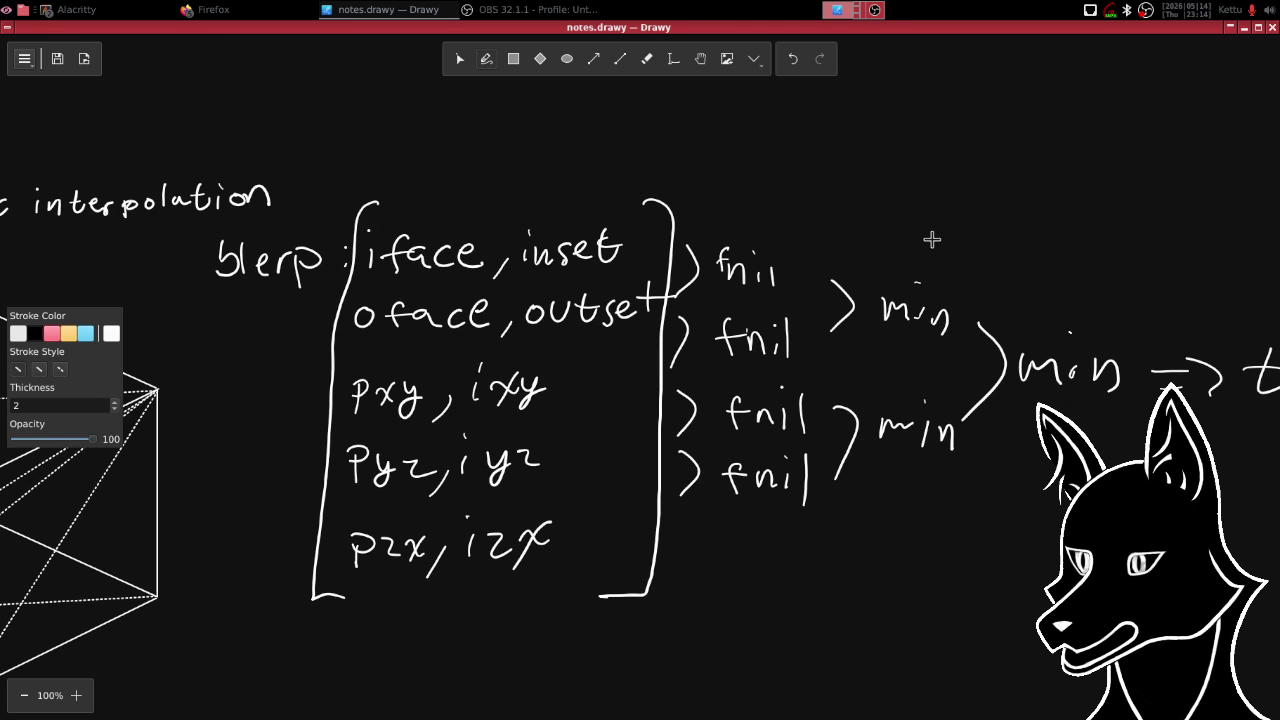
- Ask AI Mode how to find the gradient of the full value field, or the normal, at the final intersection point
{"action": "left_click", "coordinate": [1244, 28]}
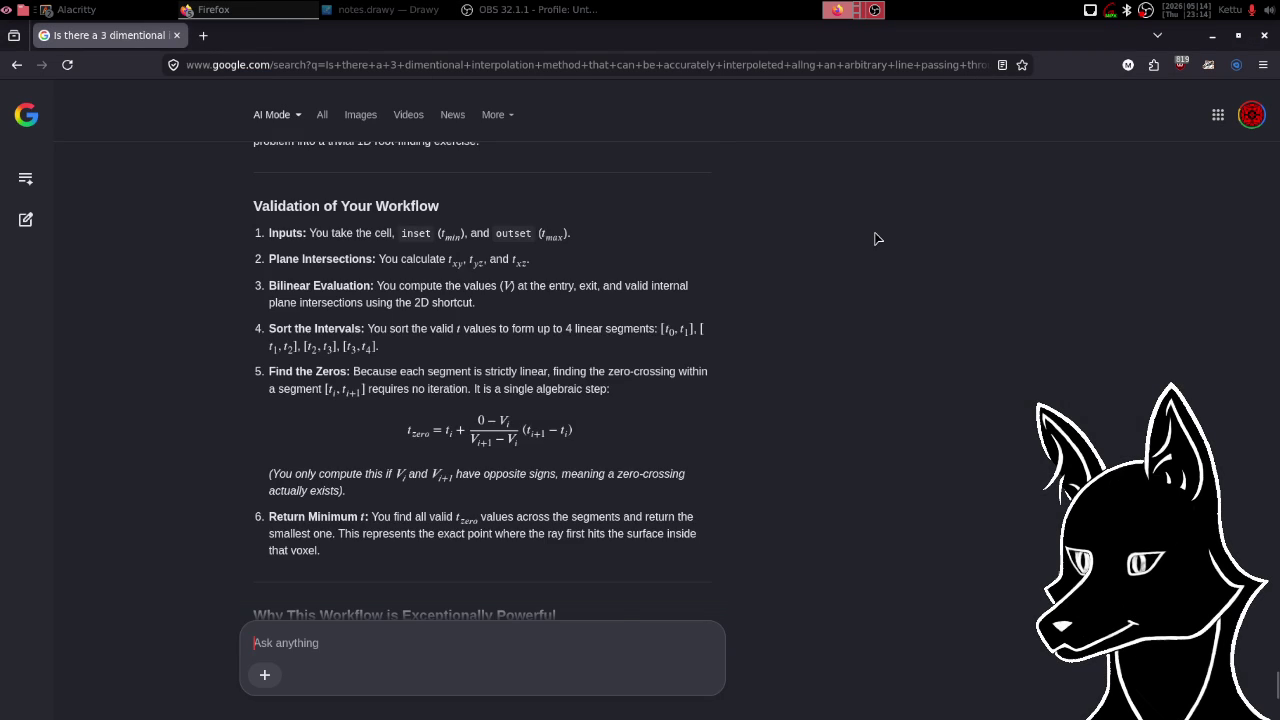
{"action": "scroll", "coordinate": [874, 238], "scroll_direction": "down", "scroll_amount": 3}
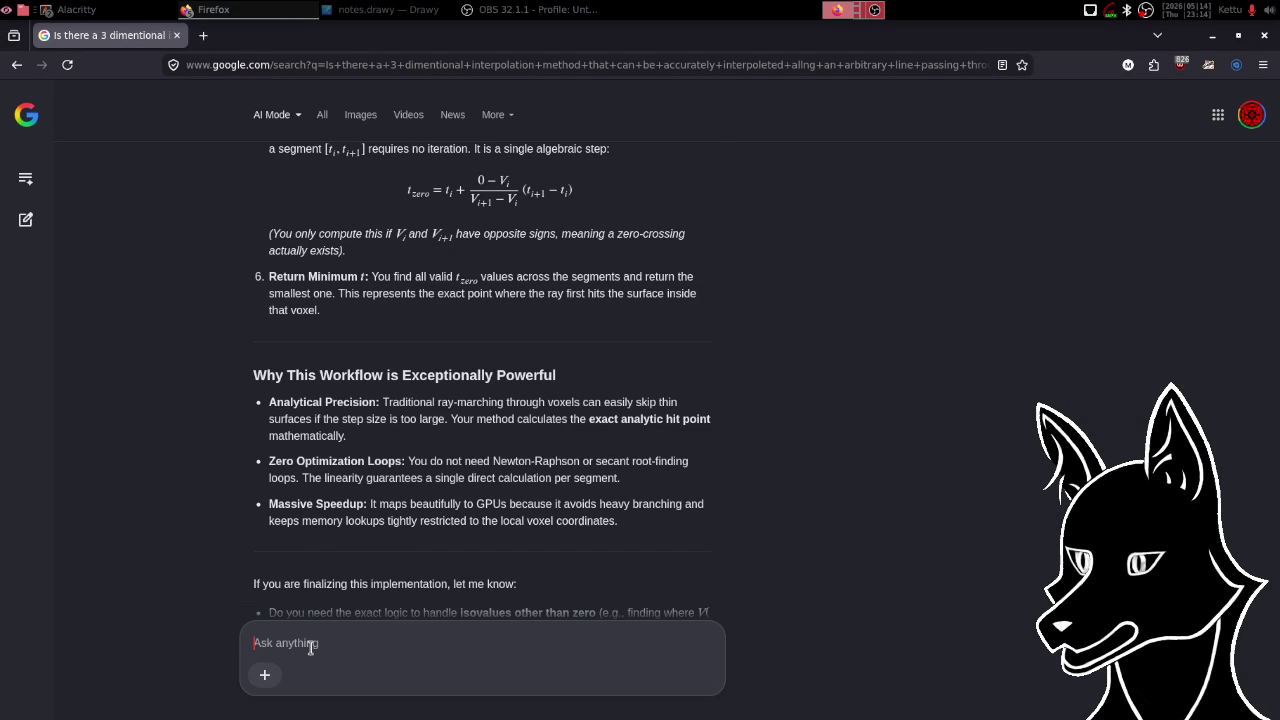
{"action": "type", "text": "okay"}
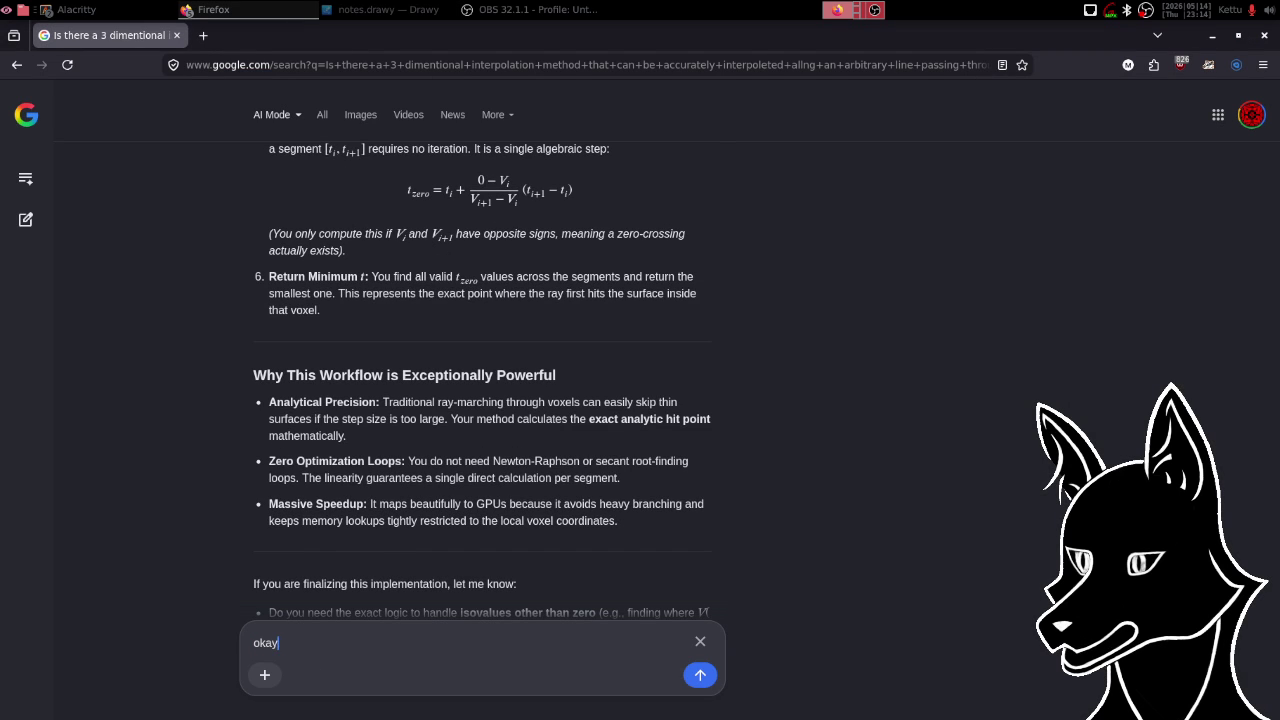
{"action": "type", "text": ", then"}
{"action": "type", "text": " f"}
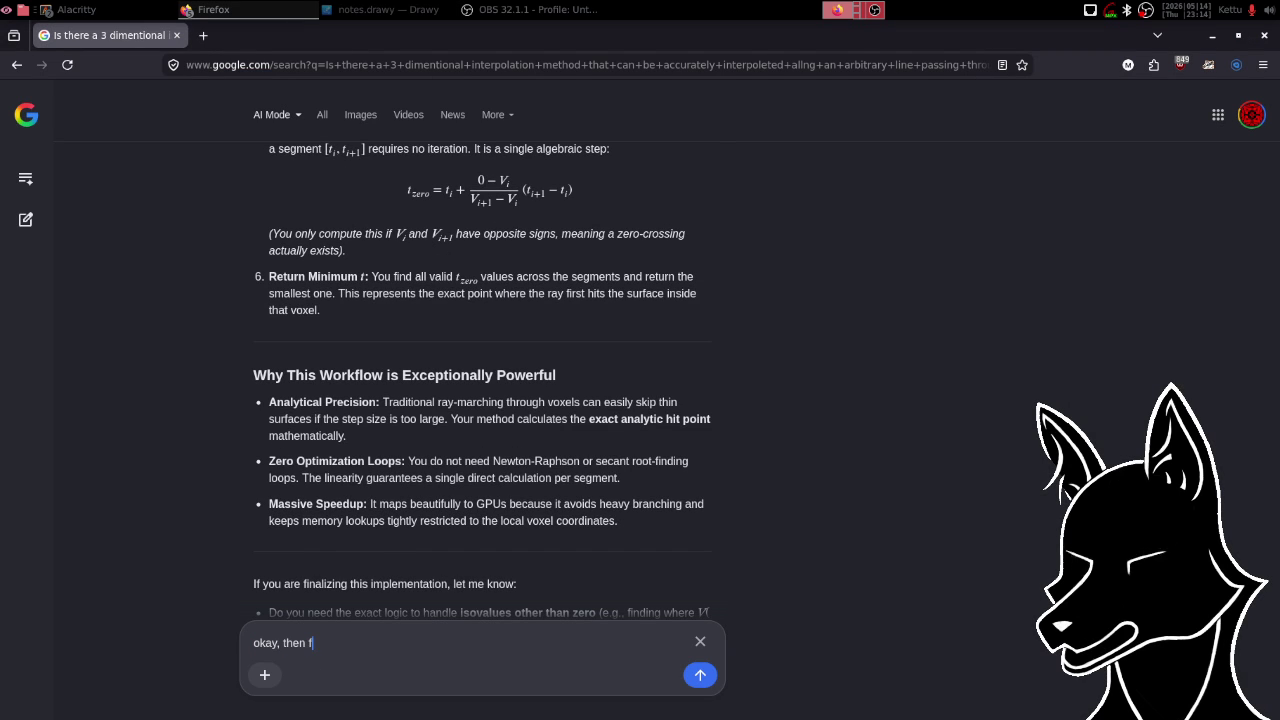
{"action": "type", "text": "inally: "}
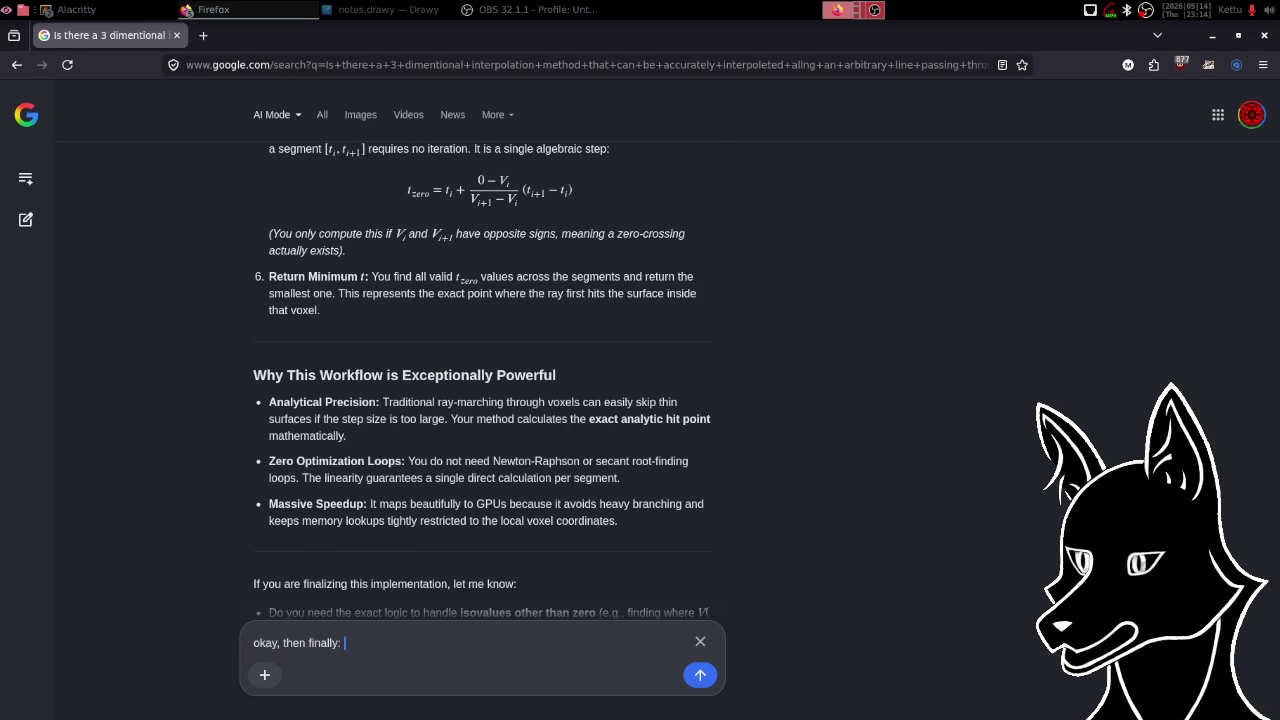
{"action": "type", "text": "how would we find the gradient at this final interse"}
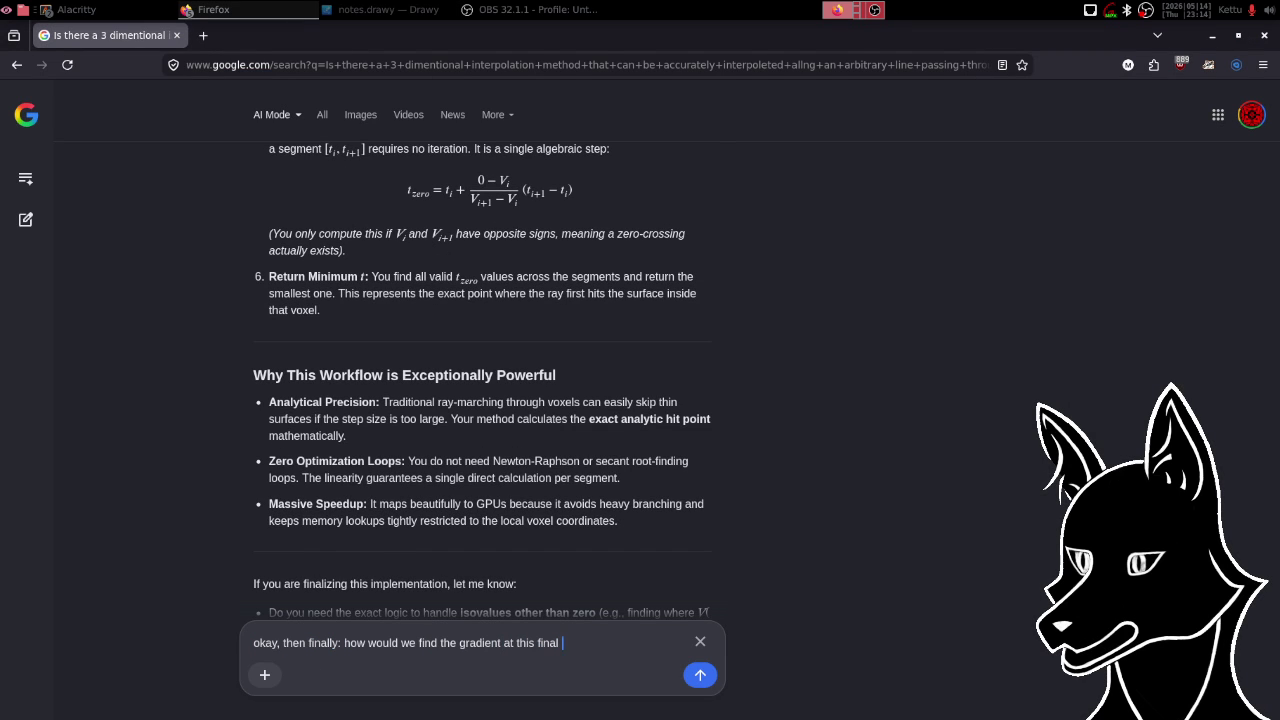
{"action": "type", "text": "ction point"}
{"action": "type", "text": "?"}
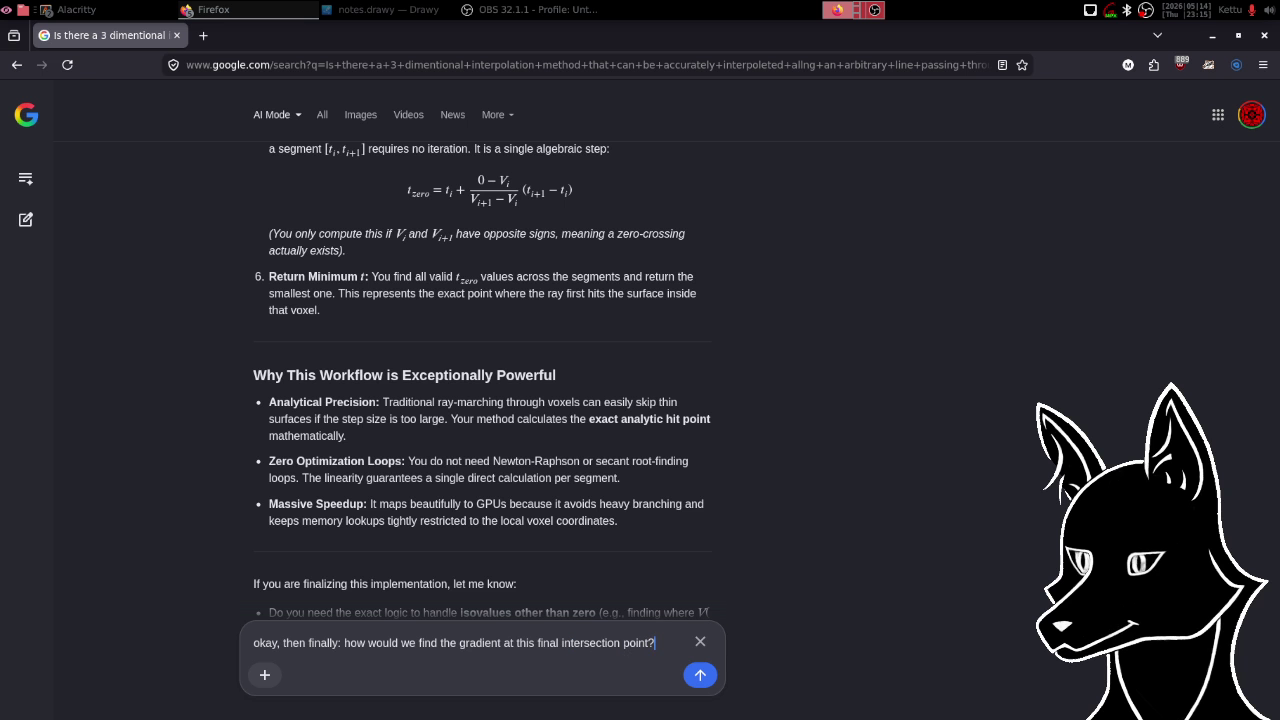
{"action": "type", "text": " as "}
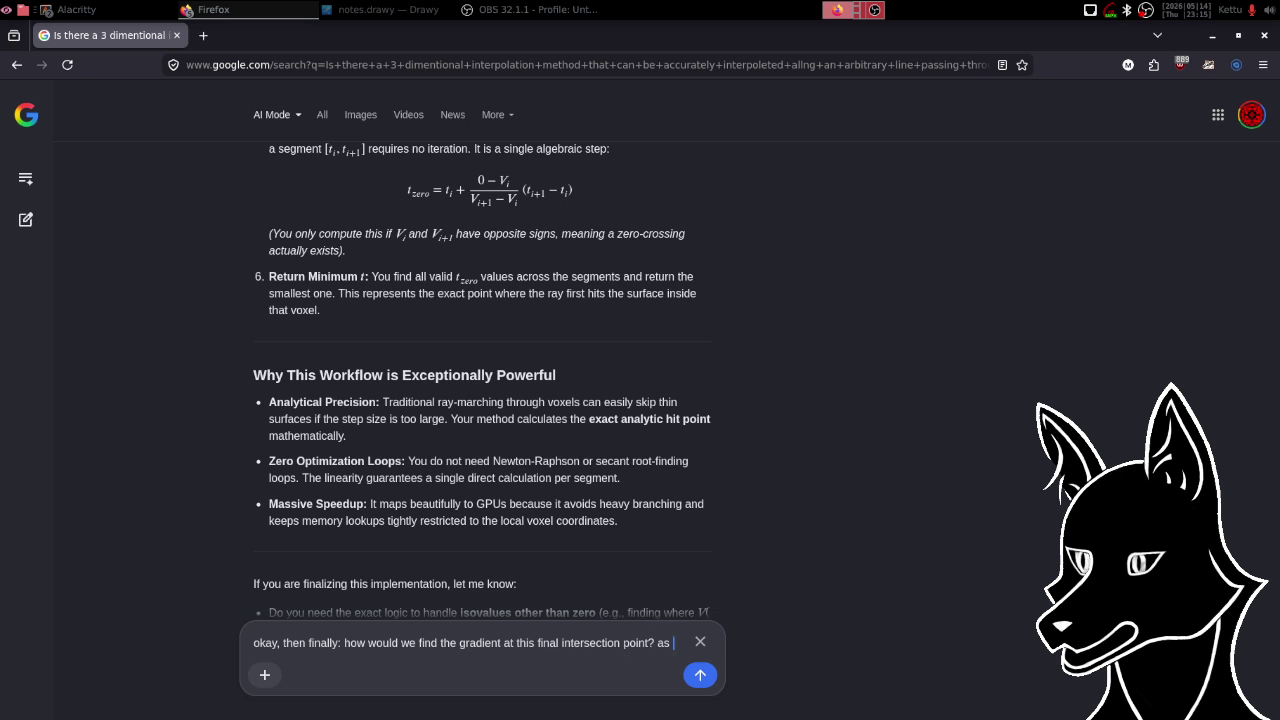
{"action": "type", "text": "in, how do w"}
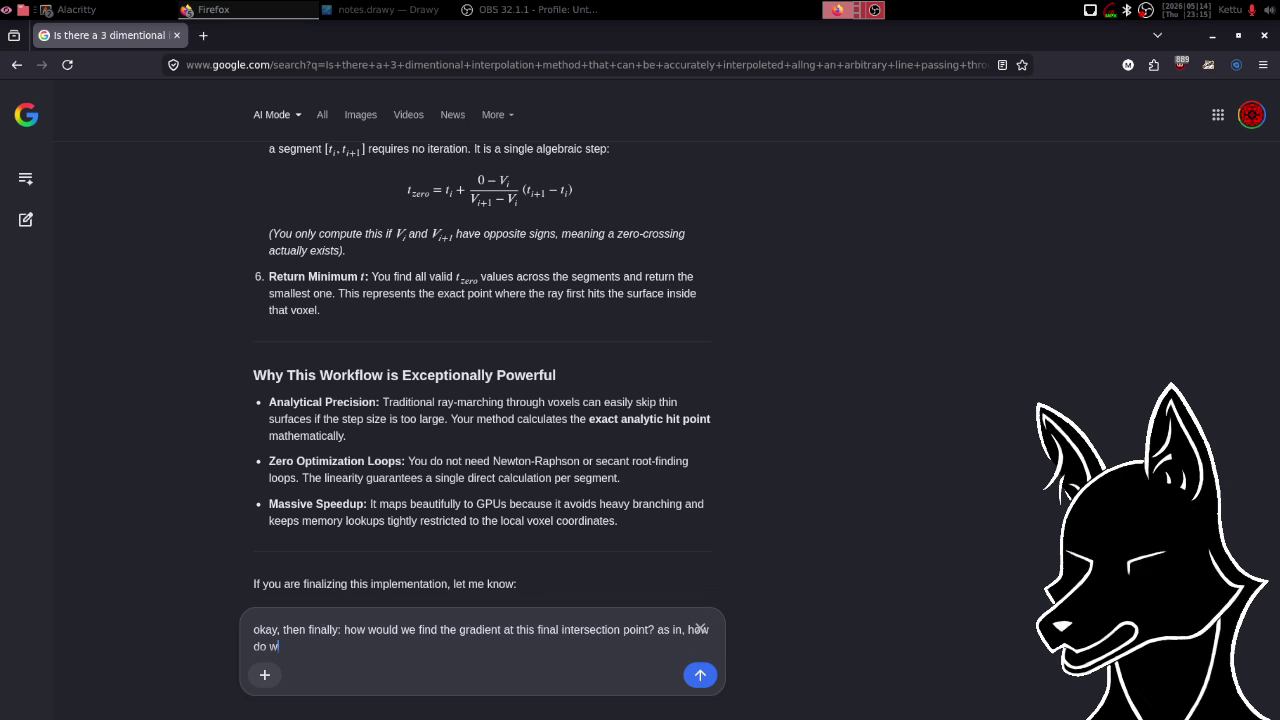
{"action": "type", "text": "e find the "}
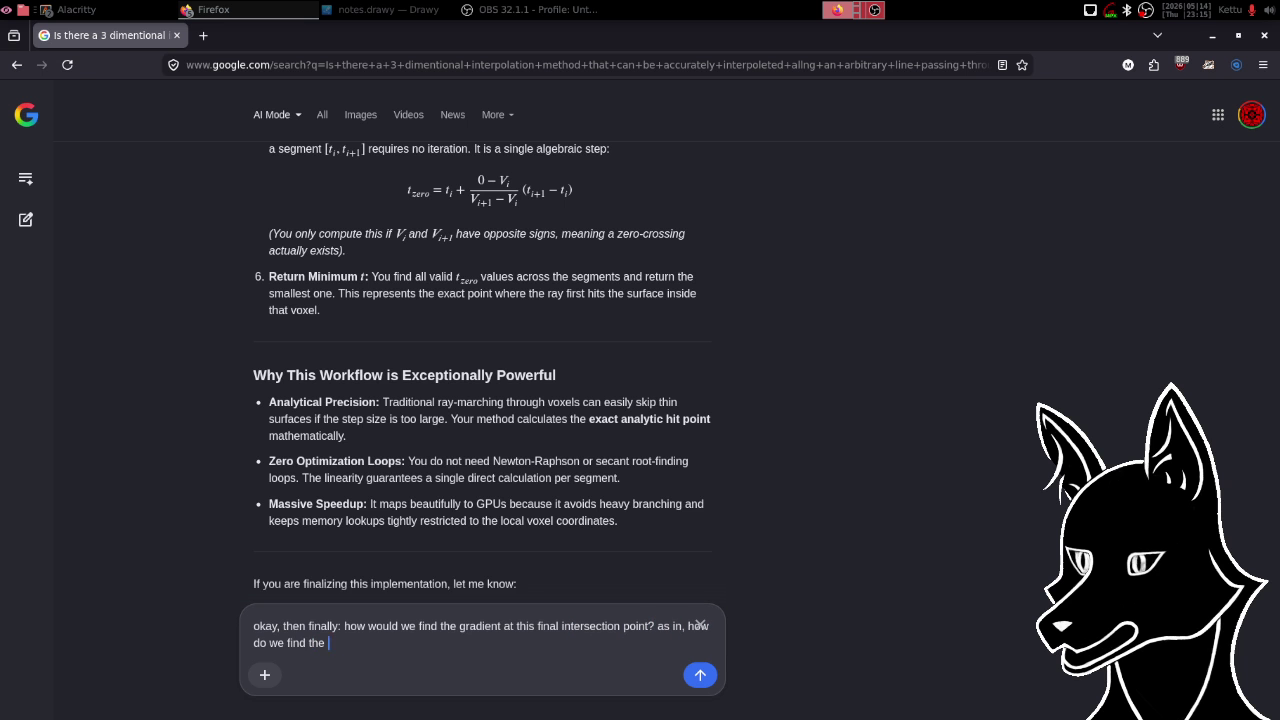
{"action": "type", "text": "gradient o"}
{"action": "type", "text": "f the full va"}
{"action": "type", "text": "lue ield "}
{"action": "type", "text": "at this fin"}
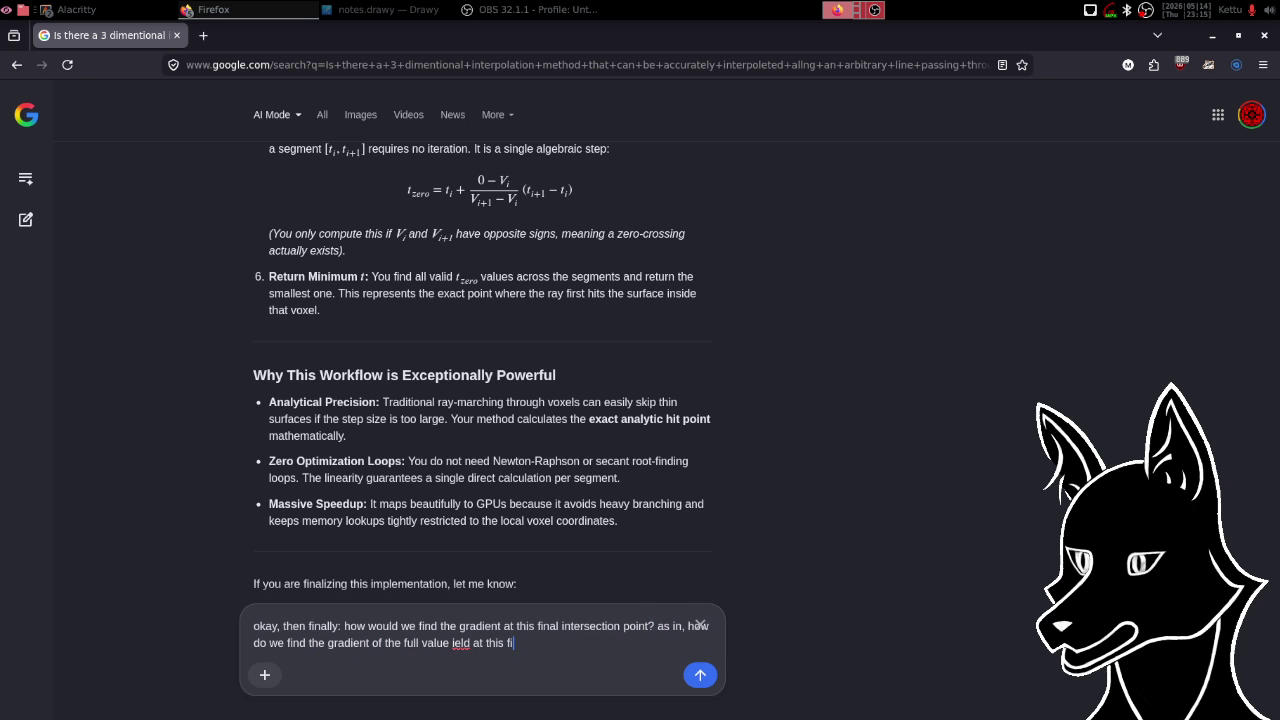
{"action": "type", "text": "al point?"}
{"action": "type", "text": " or the normal of the intersectio"}
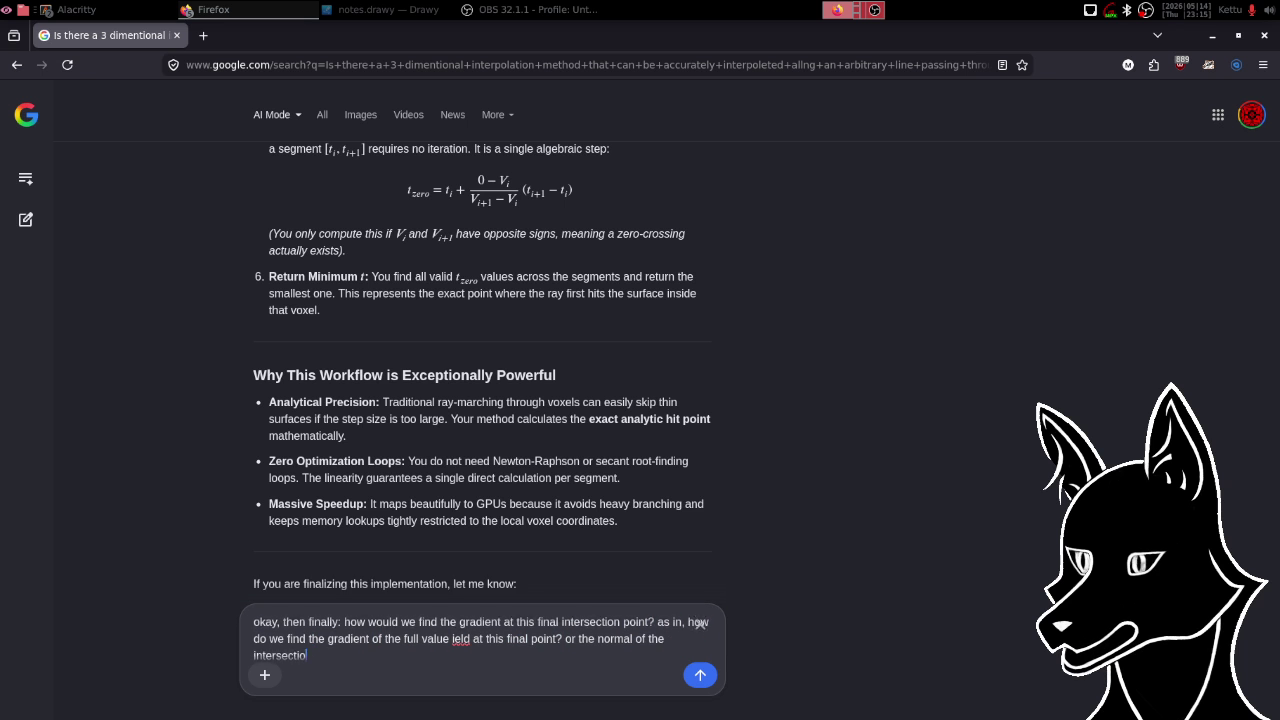
{"action": "type", "text": "n with the"}
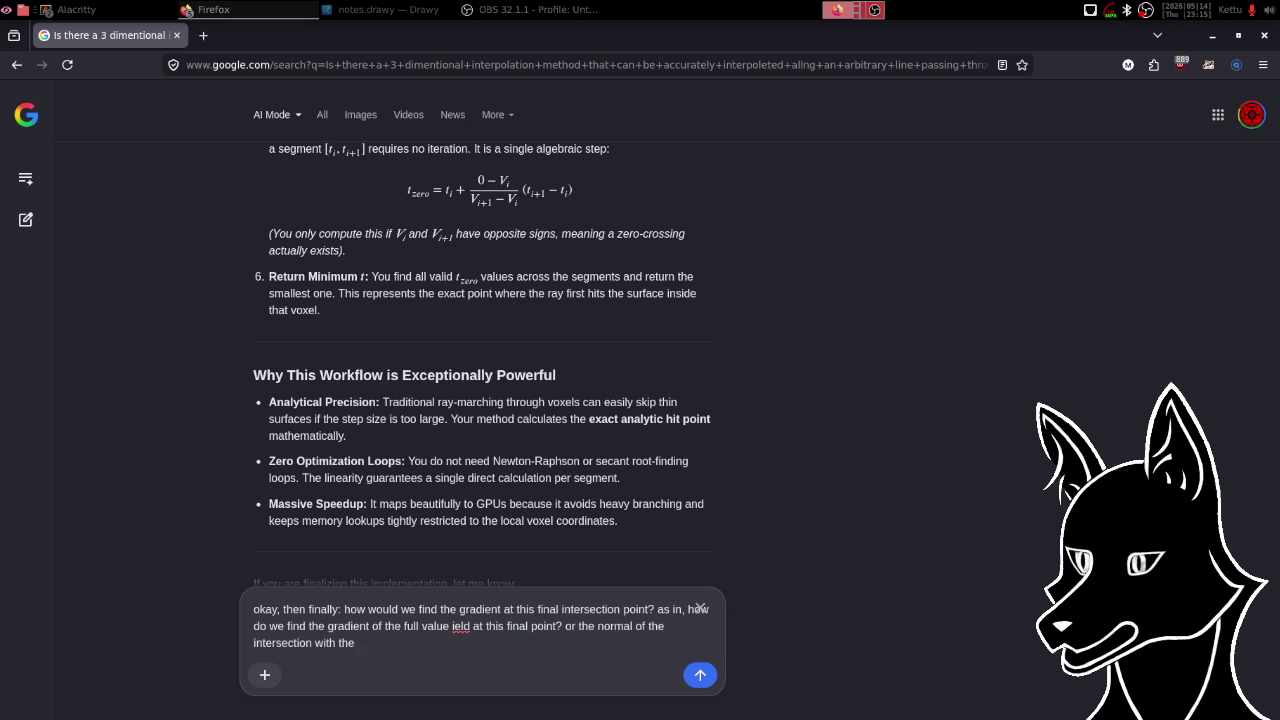
{"action": "type", "text": " isosurface"}
{"action": "type", "text": "?"}
{"action": "key", "text": "Return"}
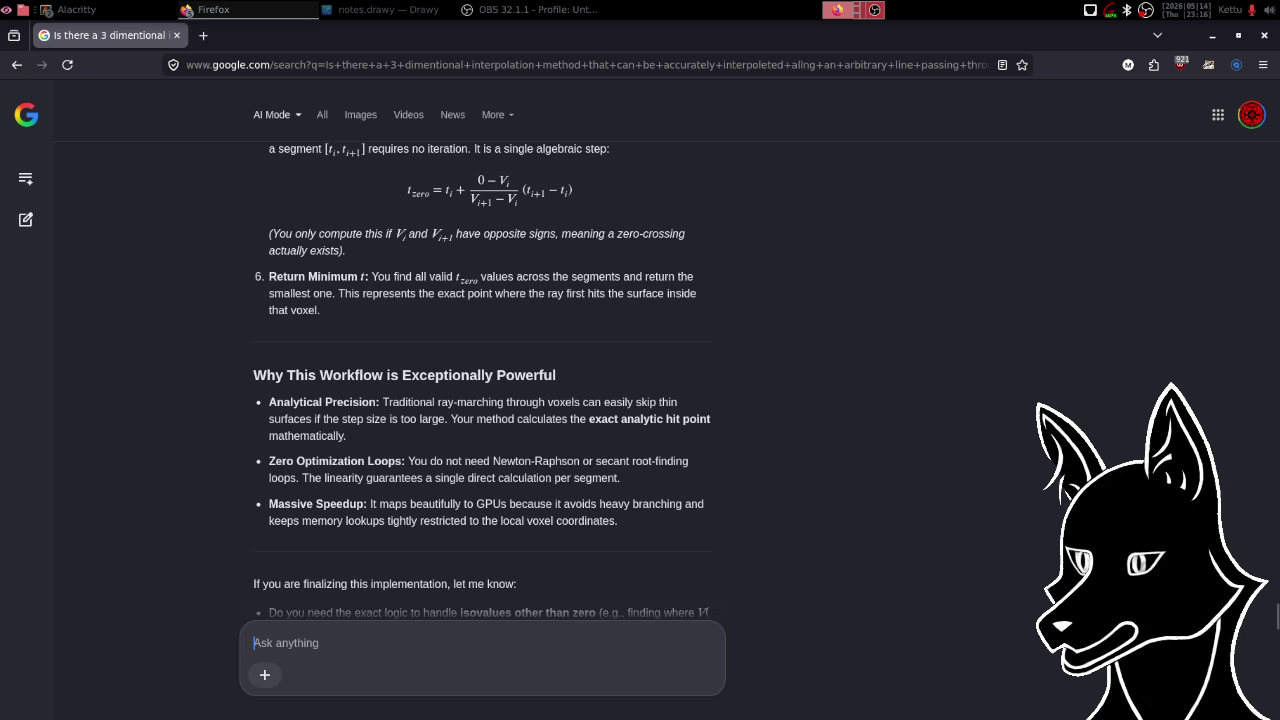
{"action": "key", "text": "alt+Tab"}
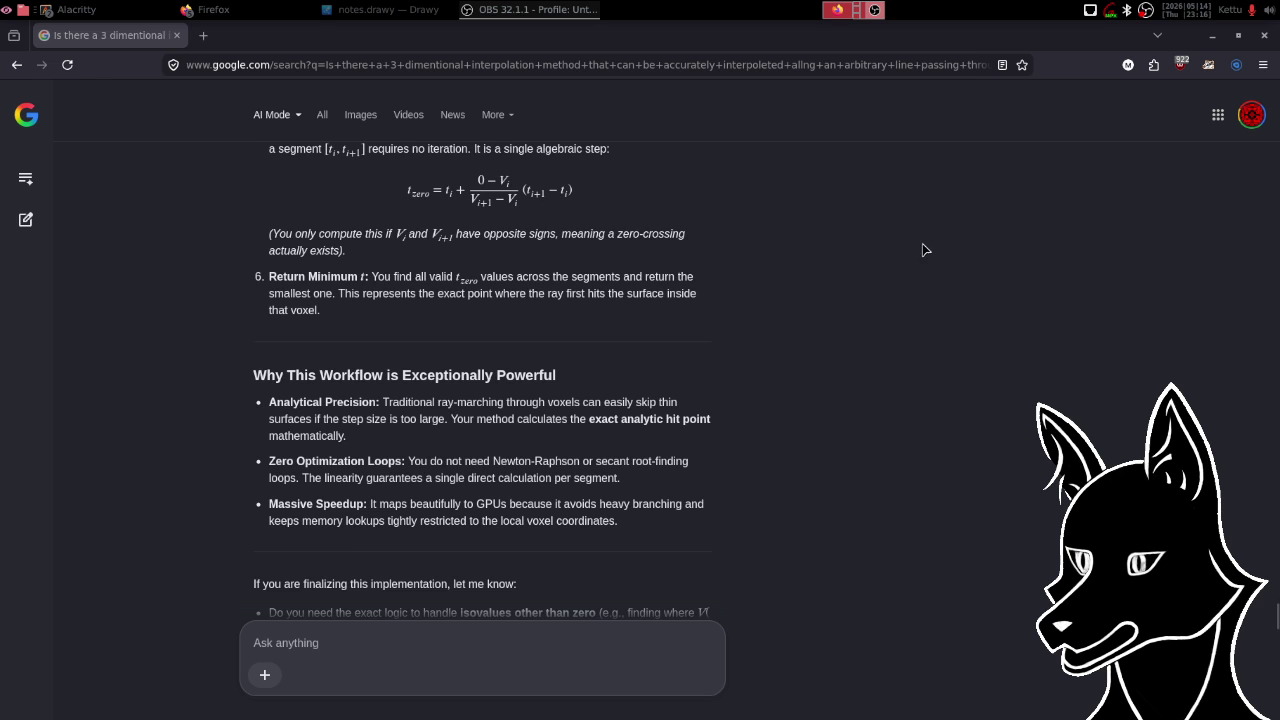
{"action": "left_click", "coordinate": [763, 337]}
- Scroll through the Direct Analytical Gradient Formula cases and the Compute the Surface Normal section
{"action": "scroll", "coordinate": [763, 339], "scroll_direction": "down", "scroll_amount": 2}
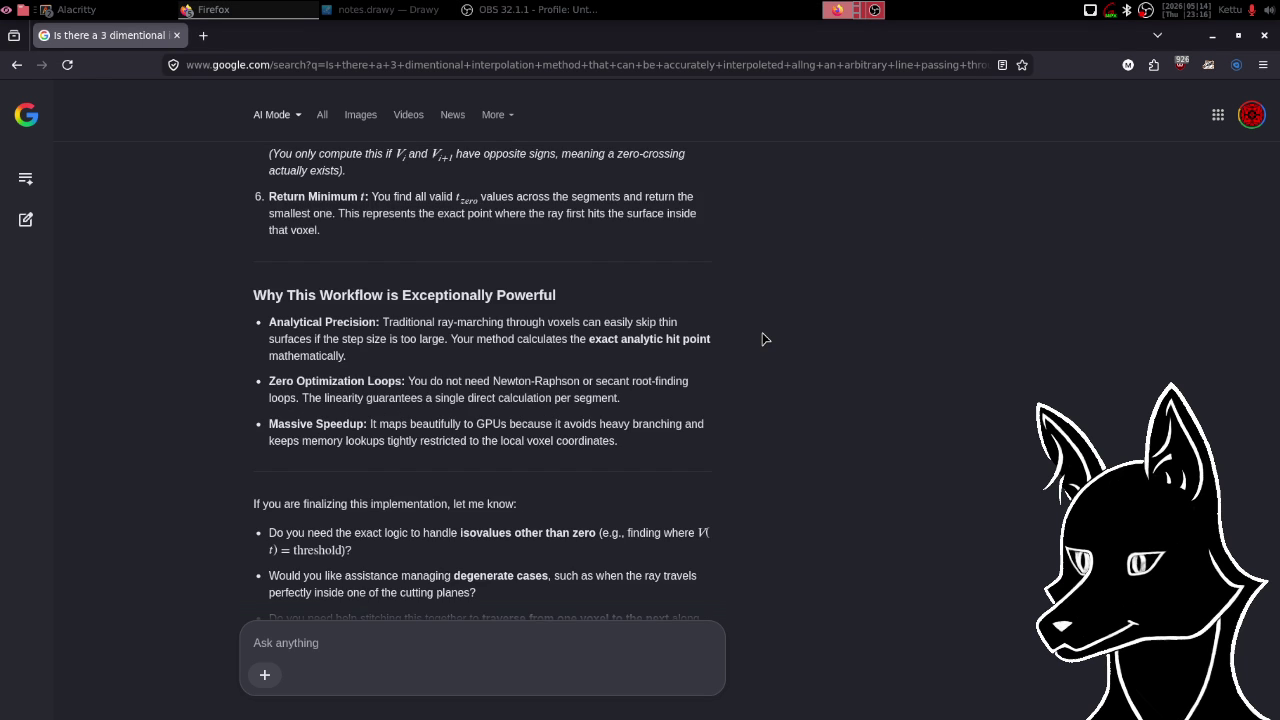
{"action": "scroll", "coordinate": [763, 339], "scroll_direction": "up", "scroll_amount": 5}
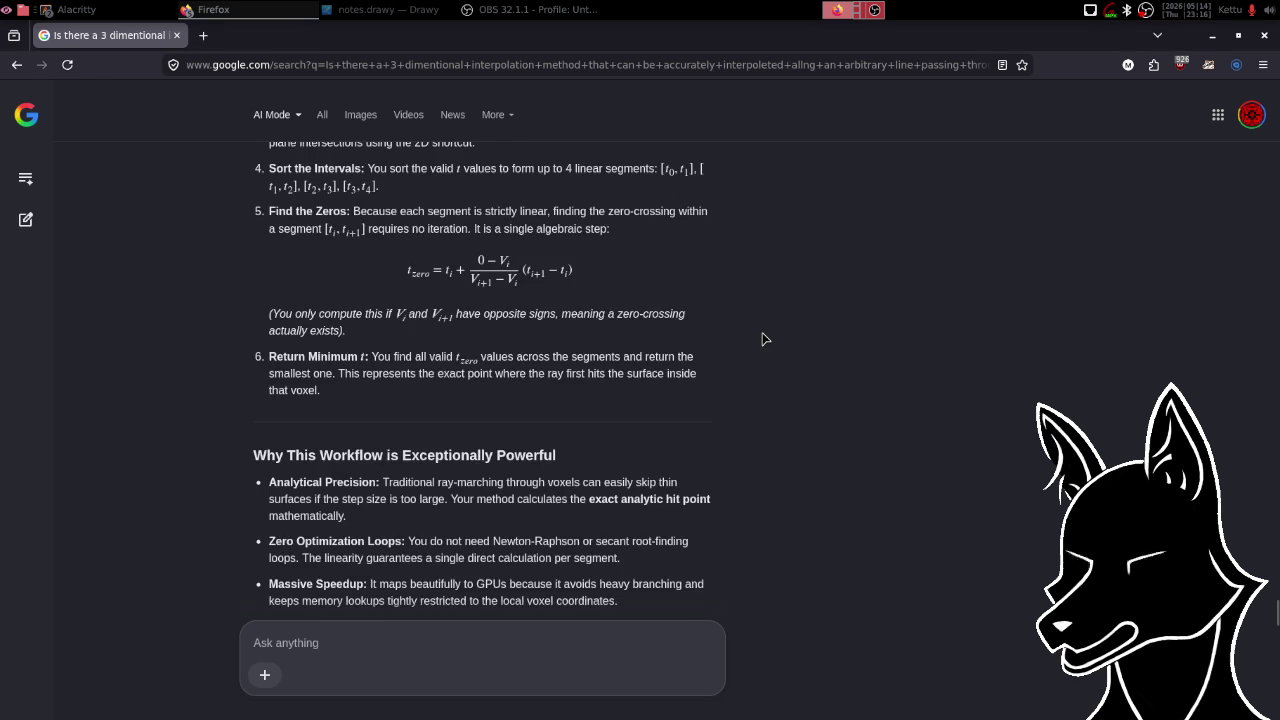
{"action": "scroll", "coordinate": [763, 339], "scroll_direction": "up", "scroll_amount": 3}
{"action": "scroll", "coordinate": [763, 339], "scroll_direction": "up", "scroll_amount": 2}
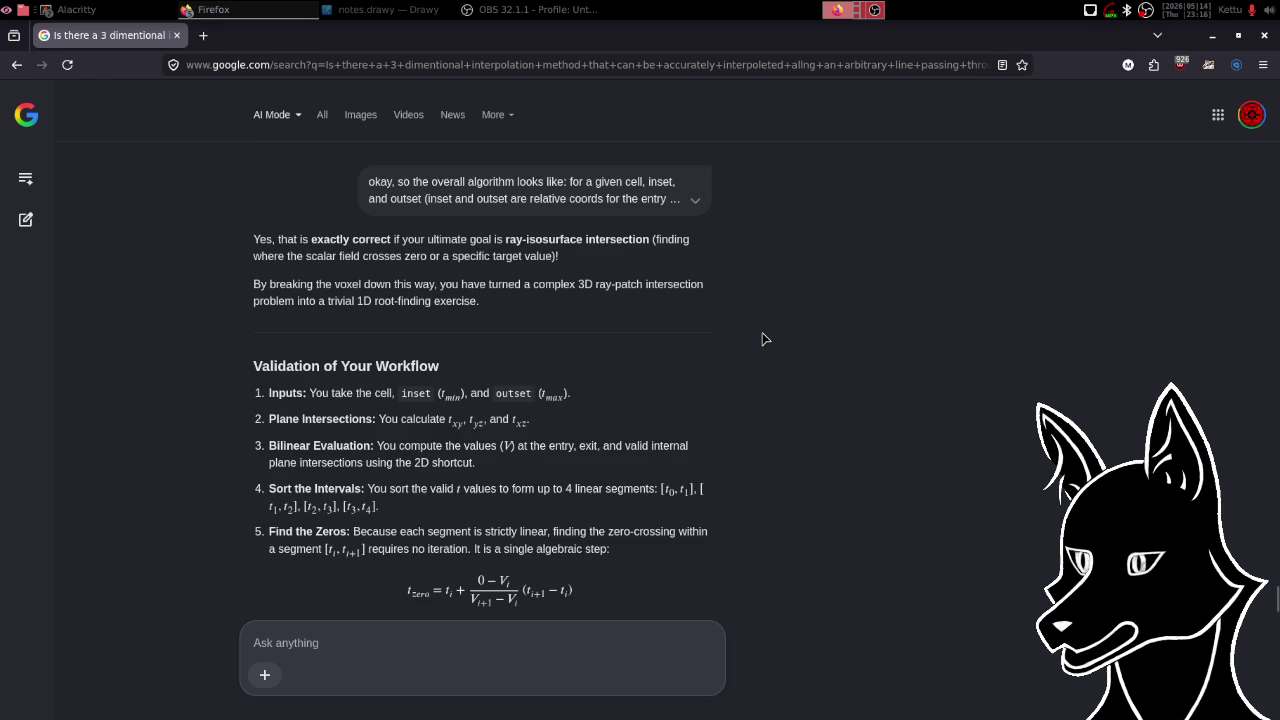
{"action": "scroll", "coordinate": [763, 339], "scroll_direction": "down", "scroll_amount": 15}
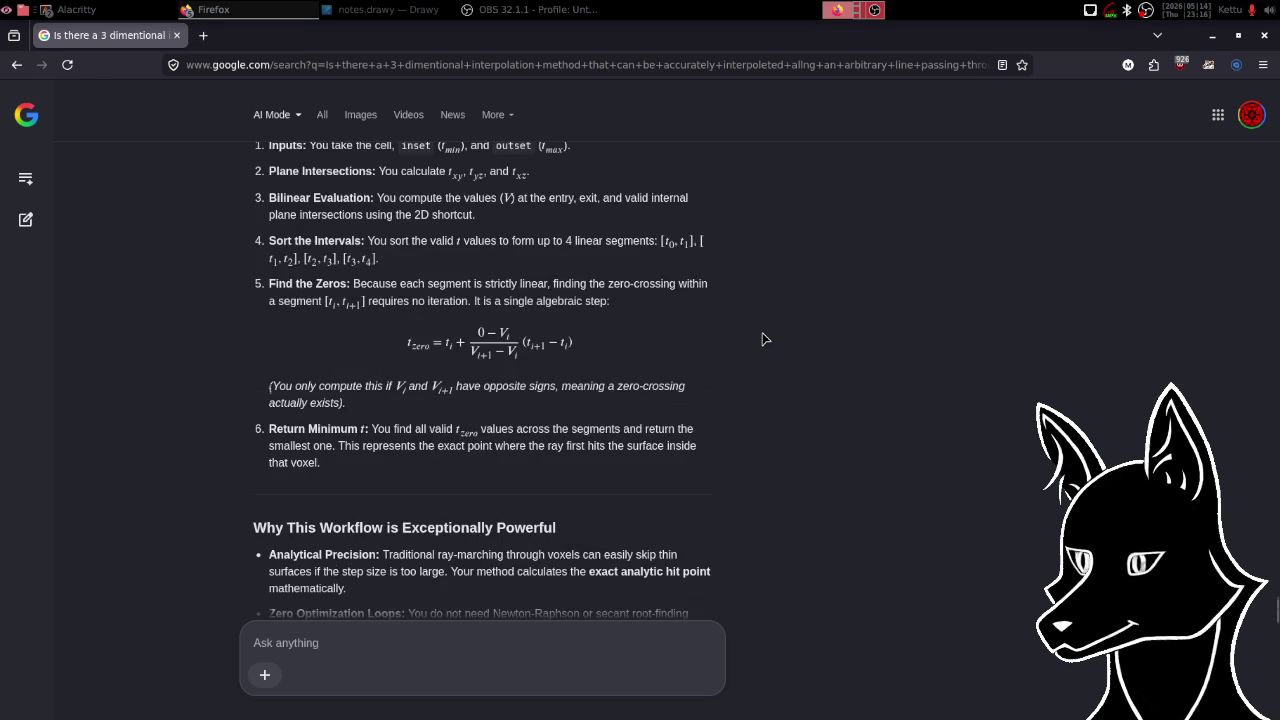
{"action": "scroll", "coordinate": [763, 339], "scroll_direction": "down", "scroll_amount": 2}
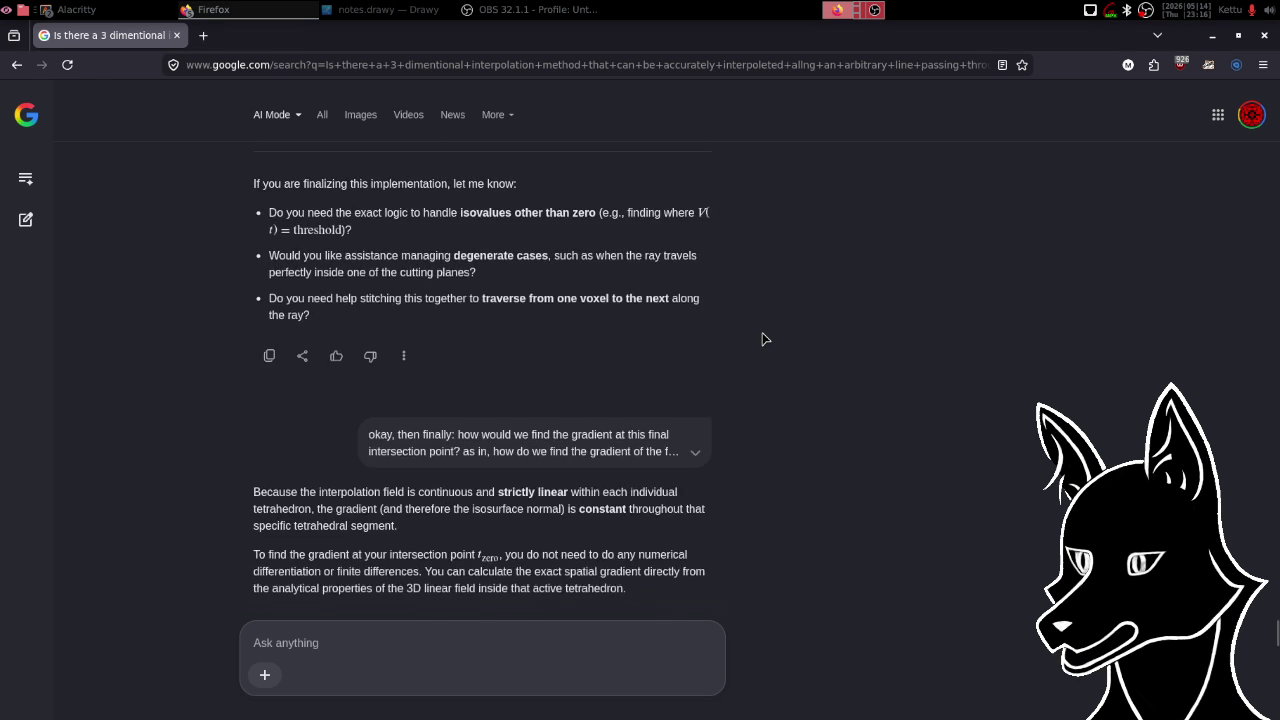
{"action": "scroll", "coordinate": [763, 339], "scroll_direction": "down", "scroll_amount": 2}
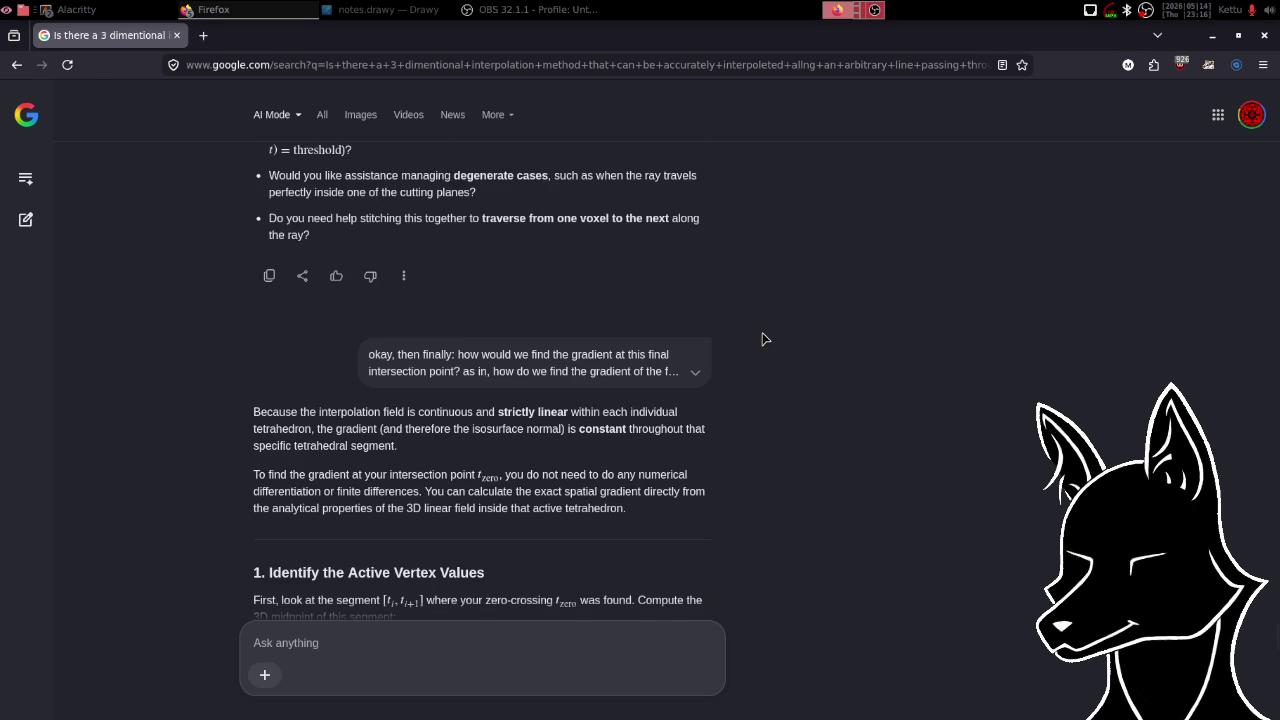
{"action": "scroll", "coordinate": [763, 339], "scroll_direction": "down", "scroll_amount": 2}
{"action": "scroll", "coordinate": [763, 339], "scroll_direction": "down", "scroll_amount": 2}
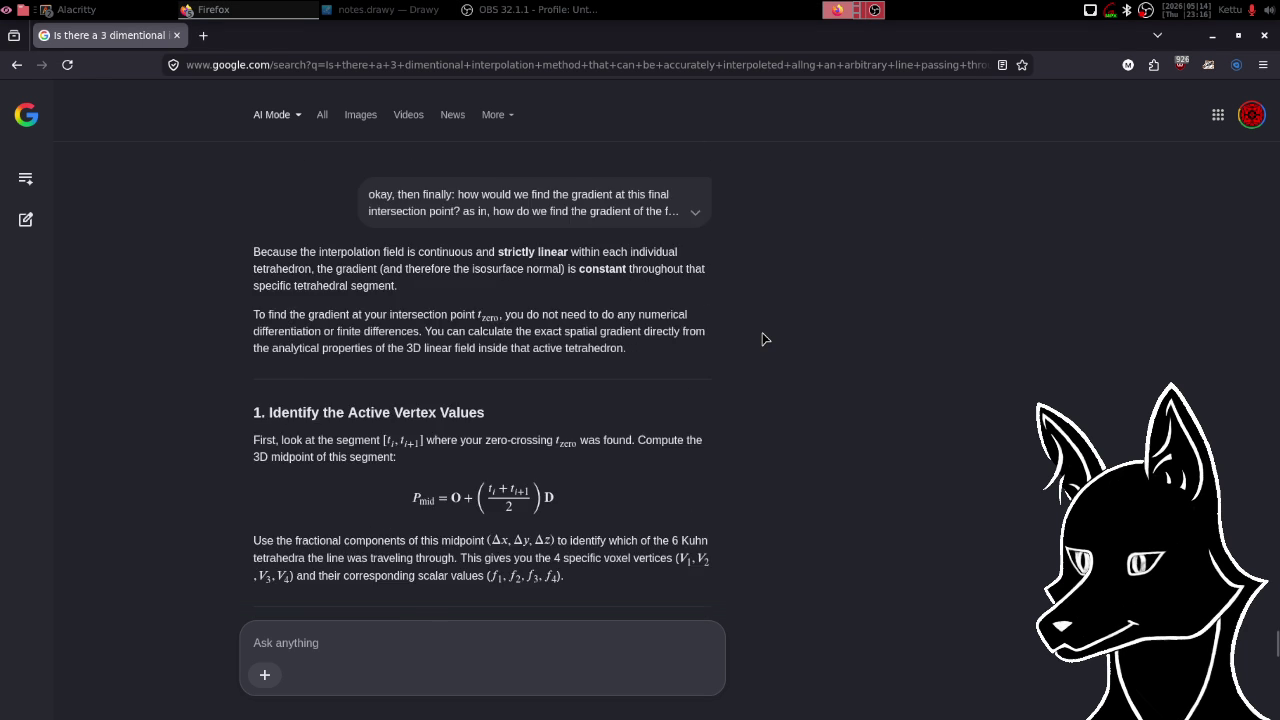
{"action": "scroll", "coordinate": [763, 339], "scroll_direction": "down", "scroll_amount": 4}
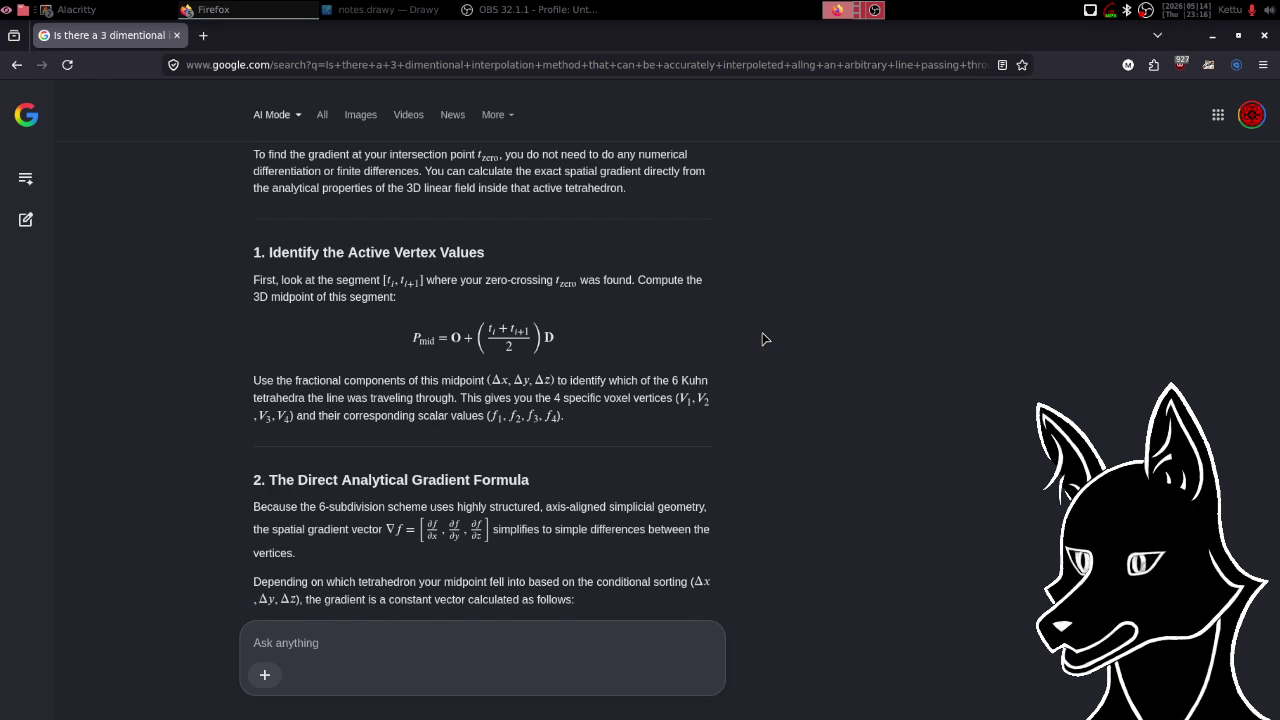
{"action": "scroll", "coordinate": [762, 339], "scroll_direction": "down", "scroll_amount": 1}
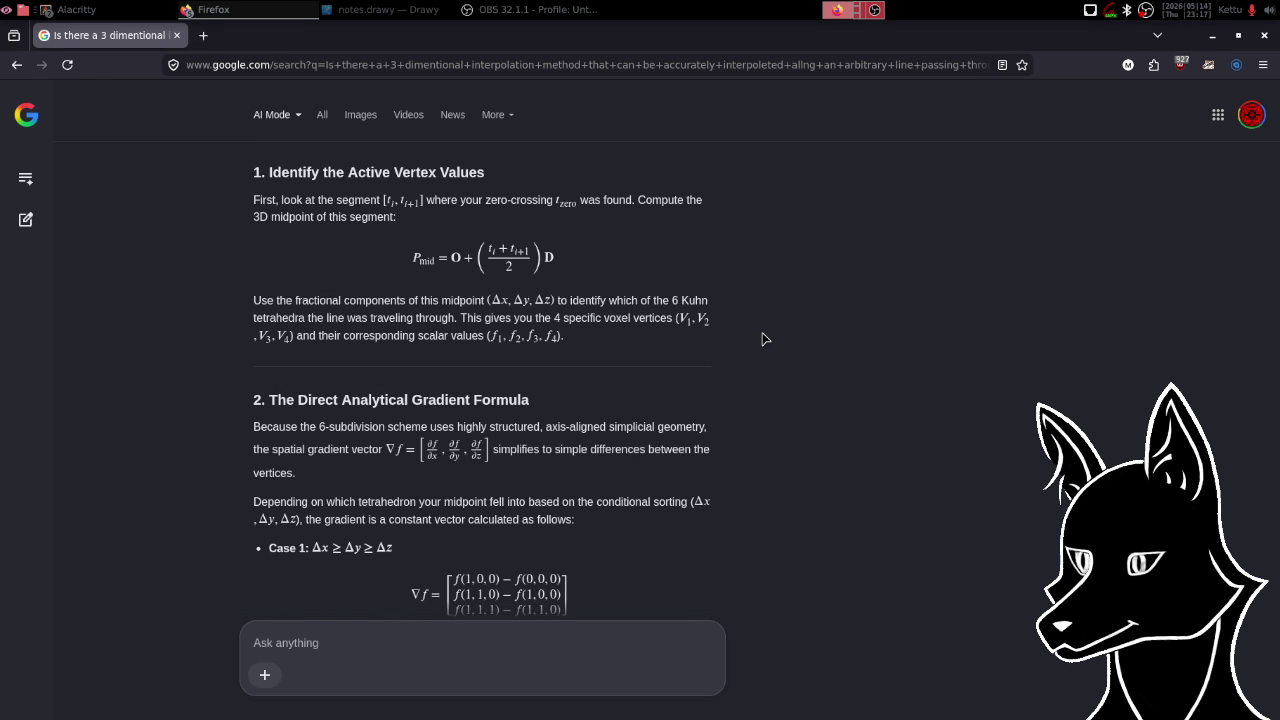
{"action": "scroll", "coordinate": [763, 339], "scroll_direction": "down", "scroll_amount": 2}
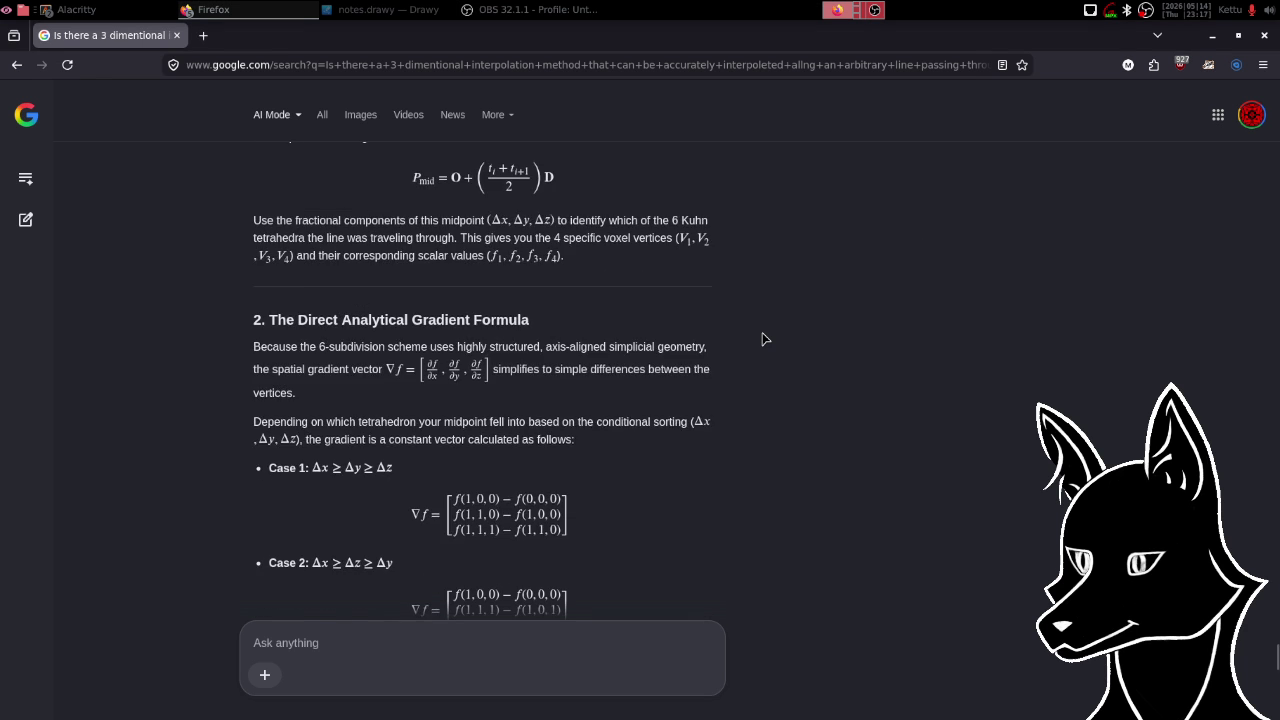
{"action": "scroll", "coordinate": [763, 339], "scroll_direction": "down", "scroll_amount": 7}
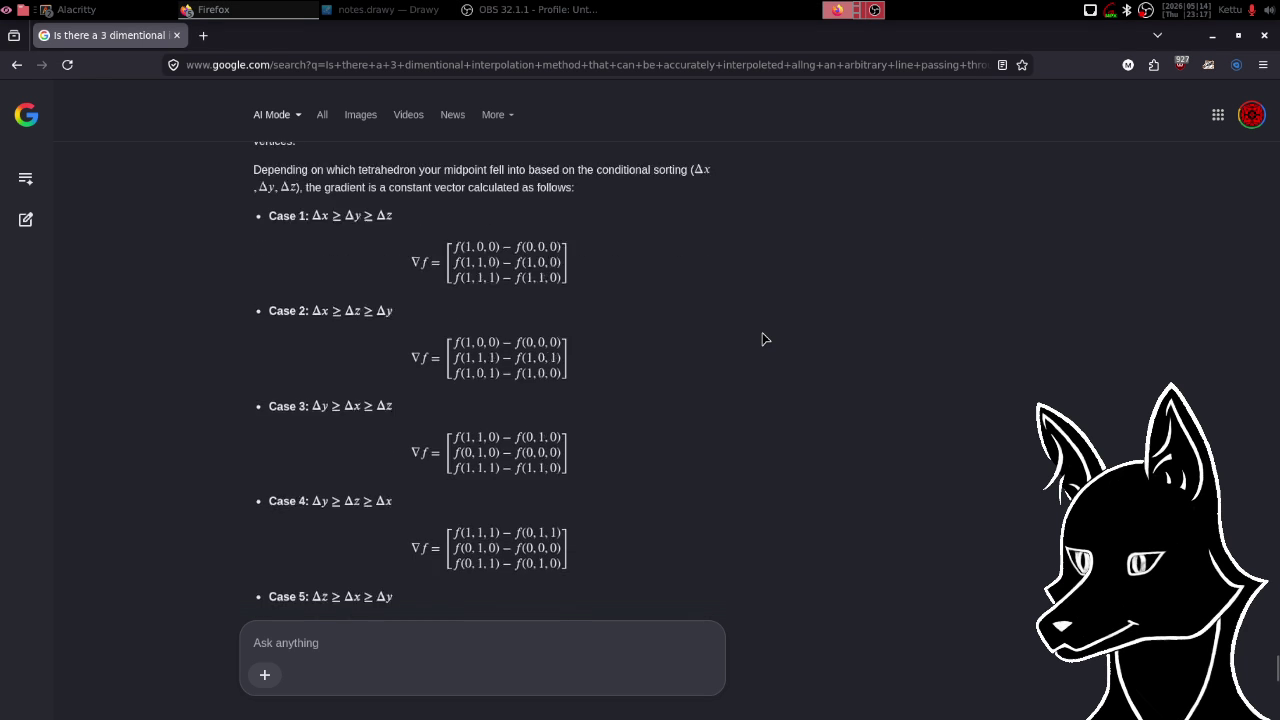
{"action": "scroll", "coordinate": [763, 339], "scroll_direction": "down", "scroll_amount": 4}
{"action": "scroll", "coordinate": [763, 339], "scroll_direction": "down", "scroll_amount": 3}
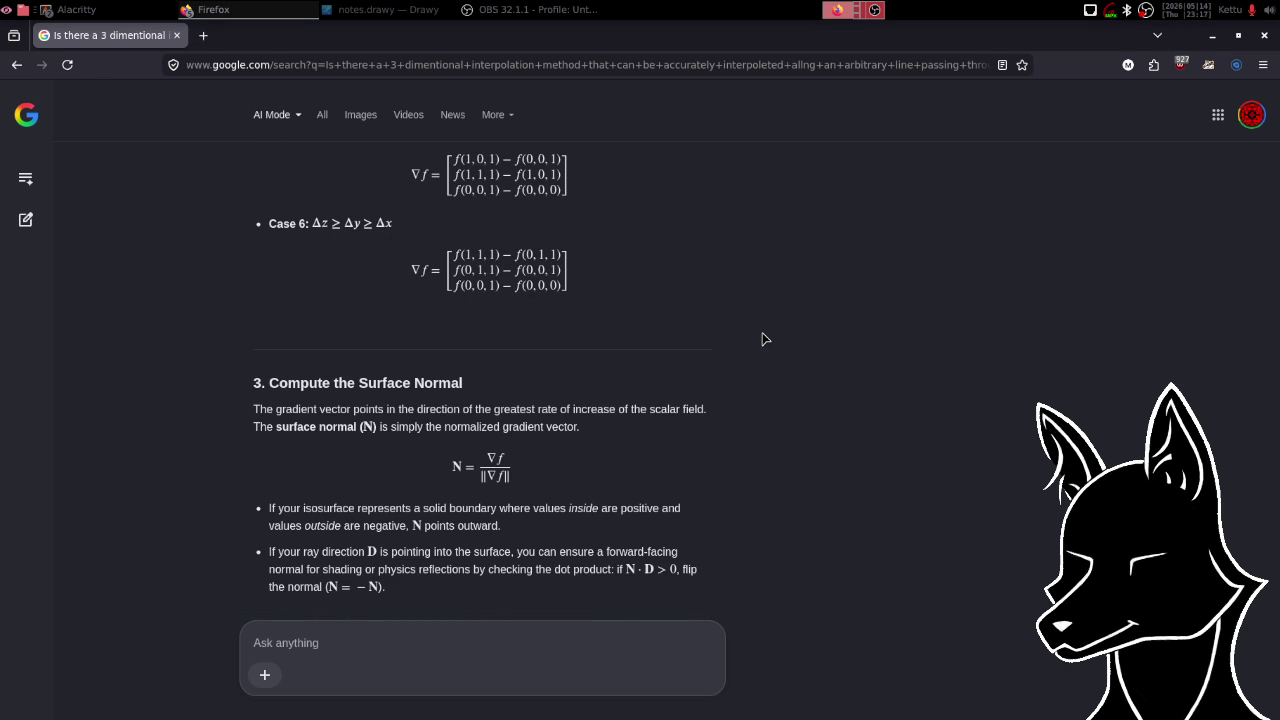
{"action": "scroll", "coordinate": [763, 339], "scroll_direction": "down", "scroll_amount": 2}
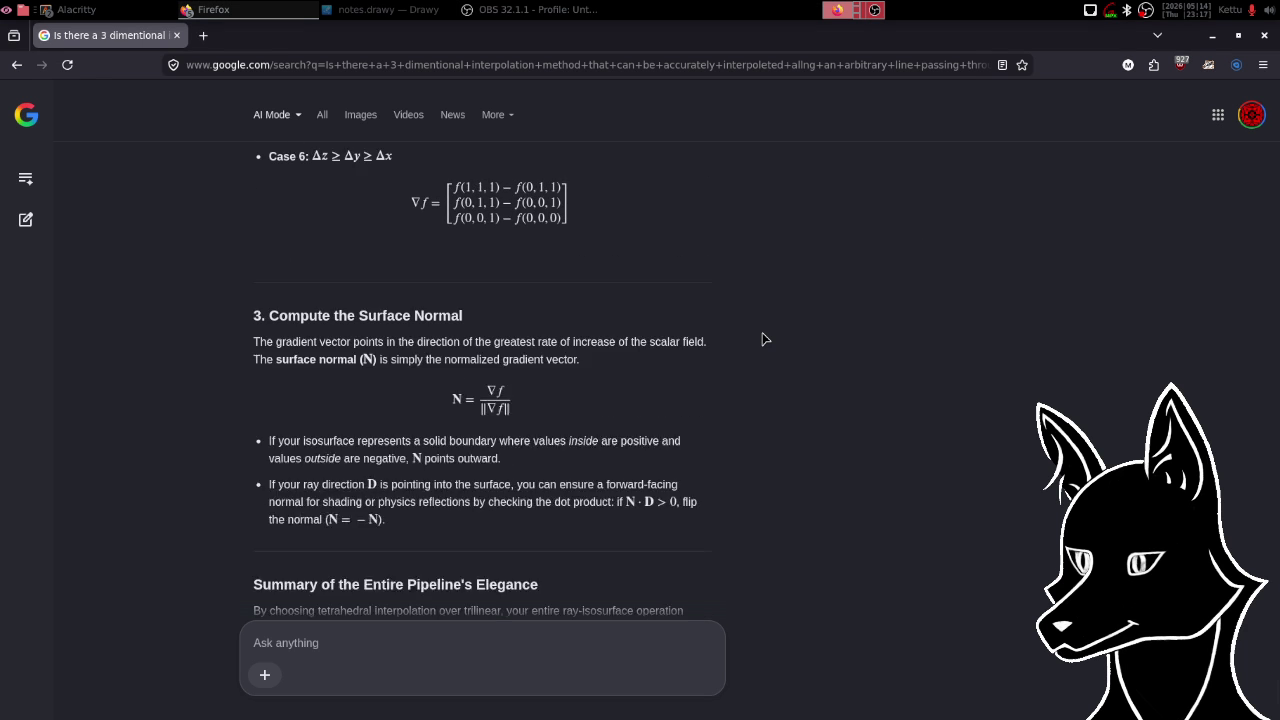
{"action": "scroll", "coordinate": [763, 339], "scroll_direction": "down", "scroll_amount": 3}
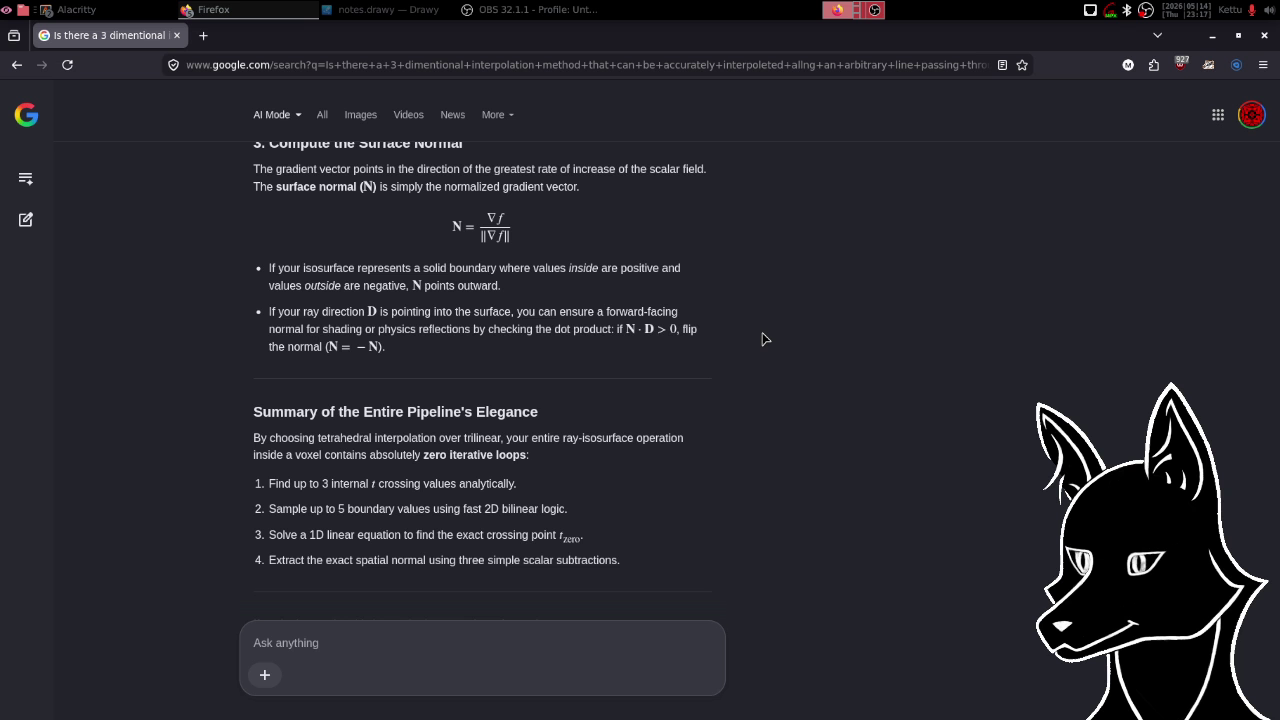
{"action": "scroll", "coordinate": [763, 339], "scroll_direction": "up", "scroll_amount": 4}
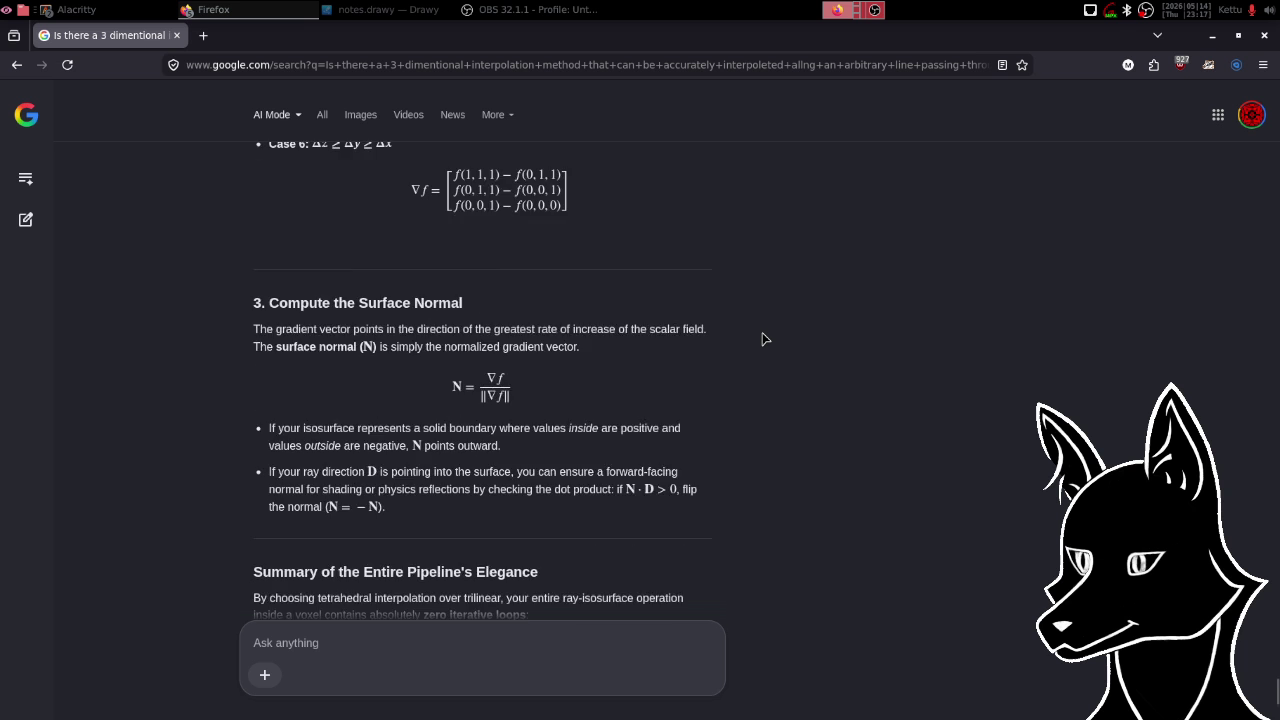
{"action": "scroll", "coordinate": [763, 339], "scroll_direction": "up", "scroll_amount": 3}
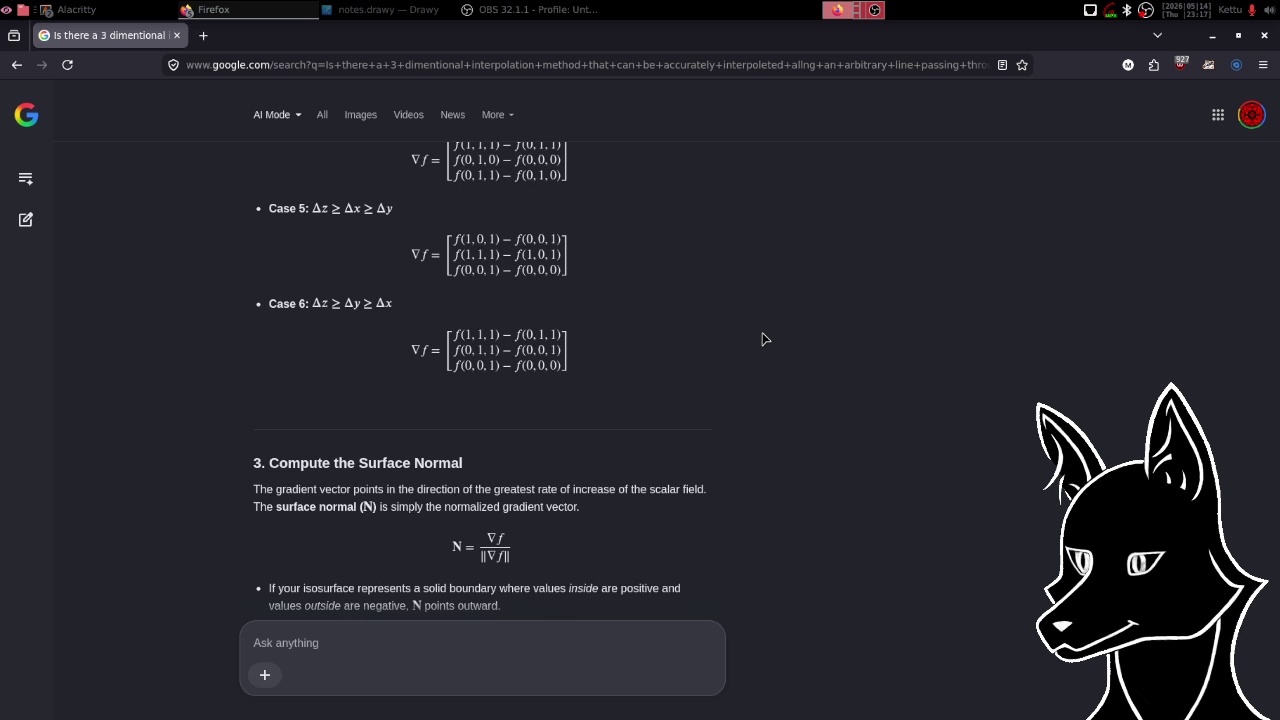
{"action": "scroll", "coordinate": [762, 339], "scroll_direction": "up", "scroll_amount": 5}
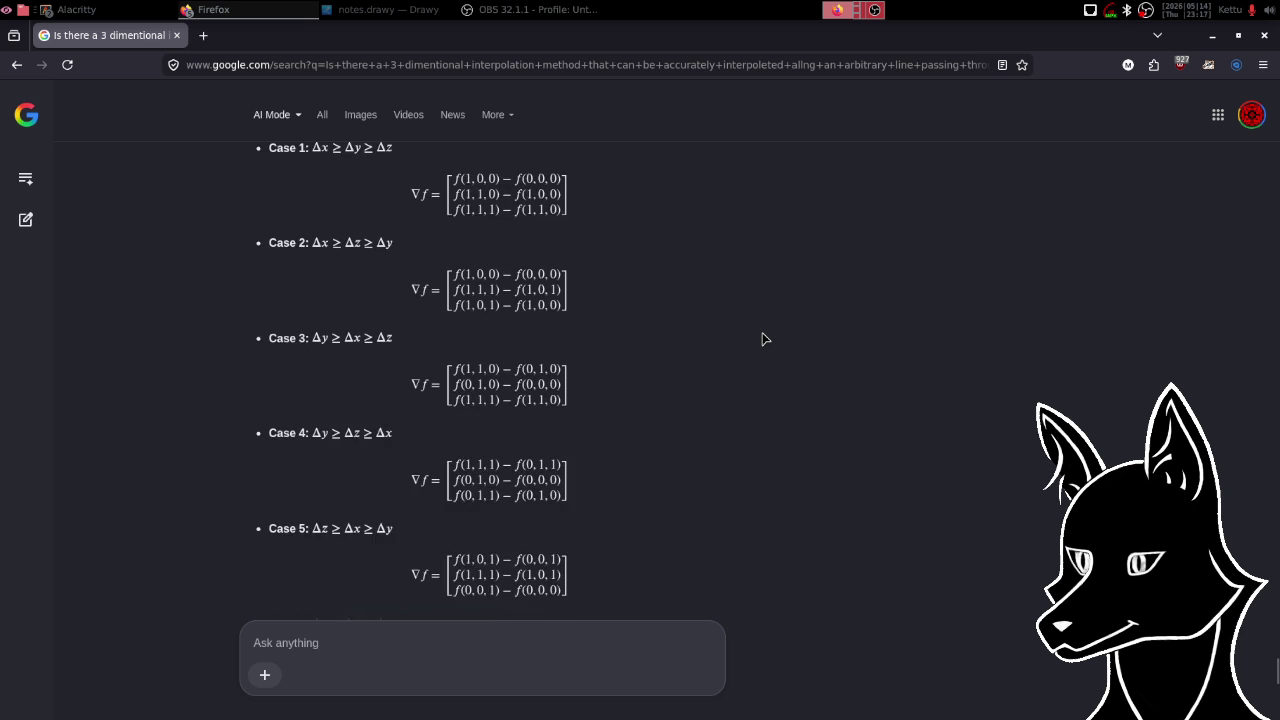
{"action": "scroll", "coordinate": [762, 339], "scroll_direction": "up", "scroll_amount": 3}
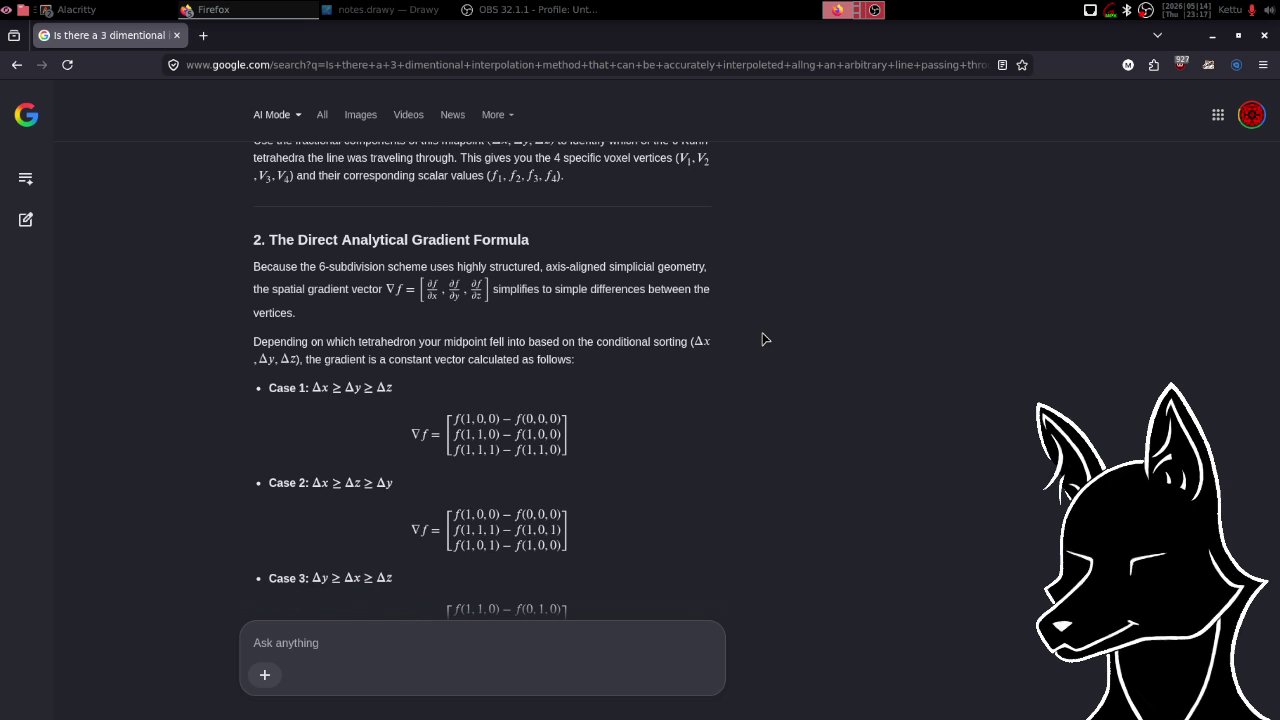
{"action": "scroll", "coordinate": [762, 339], "scroll_direction": "down", "scroll_amount": 1}
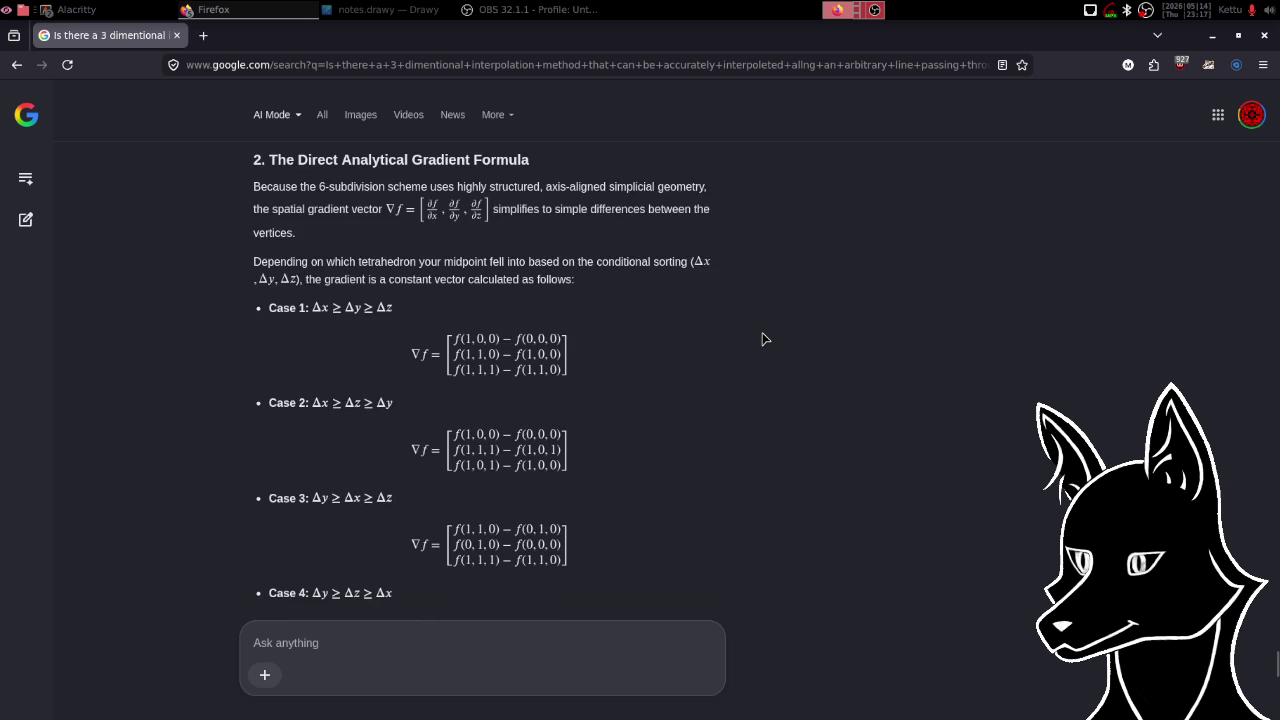
{"action": "scroll", "coordinate": [762, 339], "scroll_direction": "down", "scroll_amount": 1}
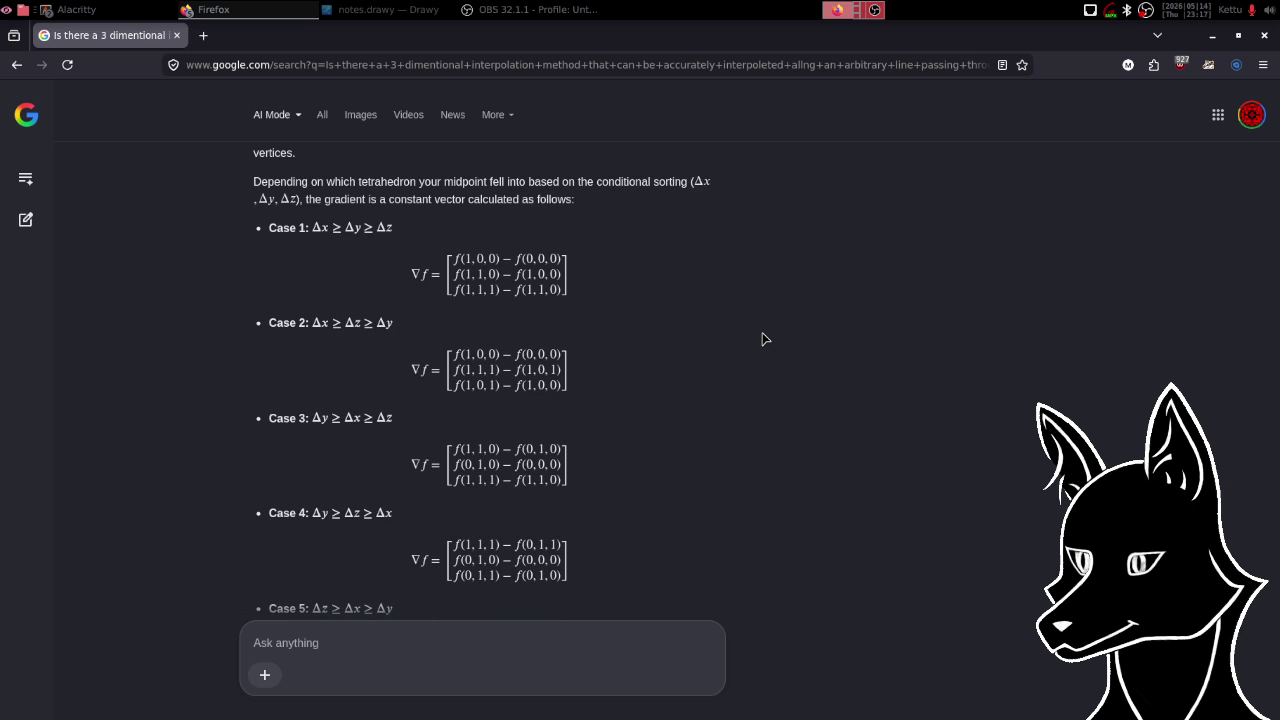
{"action": "scroll", "coordinate": [762, 339], "scroll_direction": "down", "scroll_amount": 5}
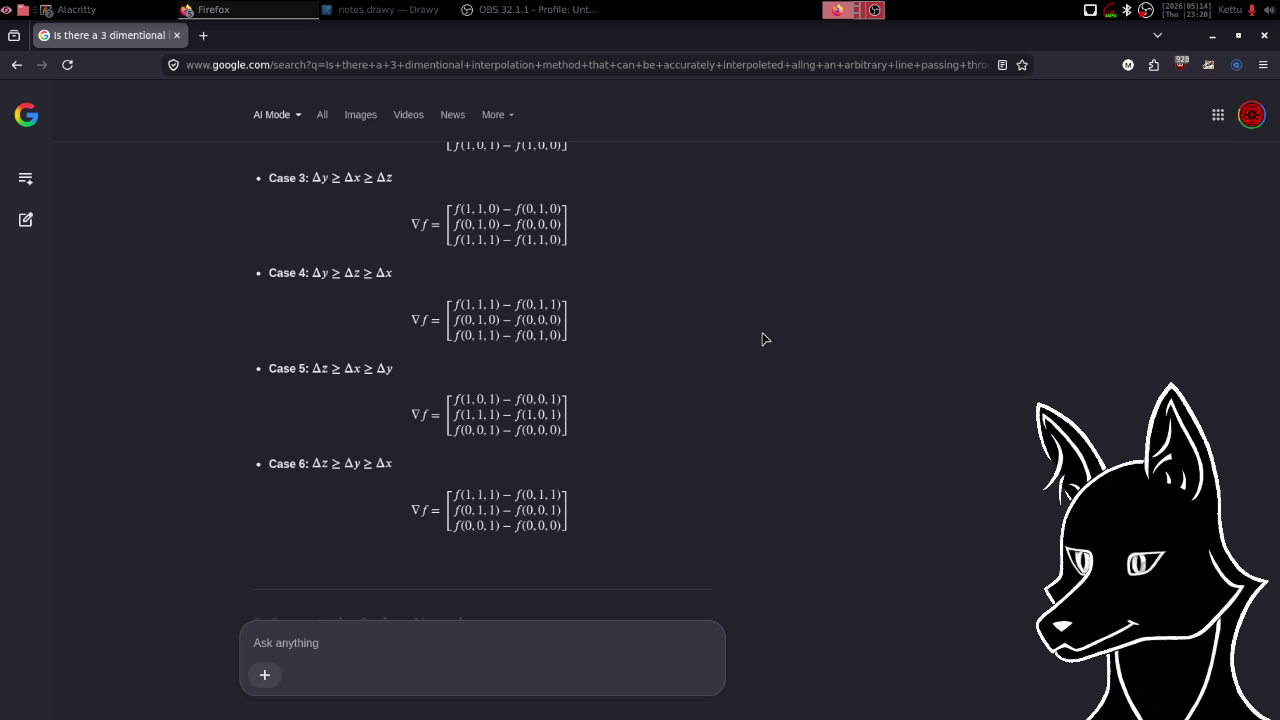
- Scroll to the four-step tetrahedral-interpolation summary and place the cursor in the Ask anything box
{"action": "scroll", "coordinate": [762, 339], "scroll_direction": "down", "scroll_amount": 3}
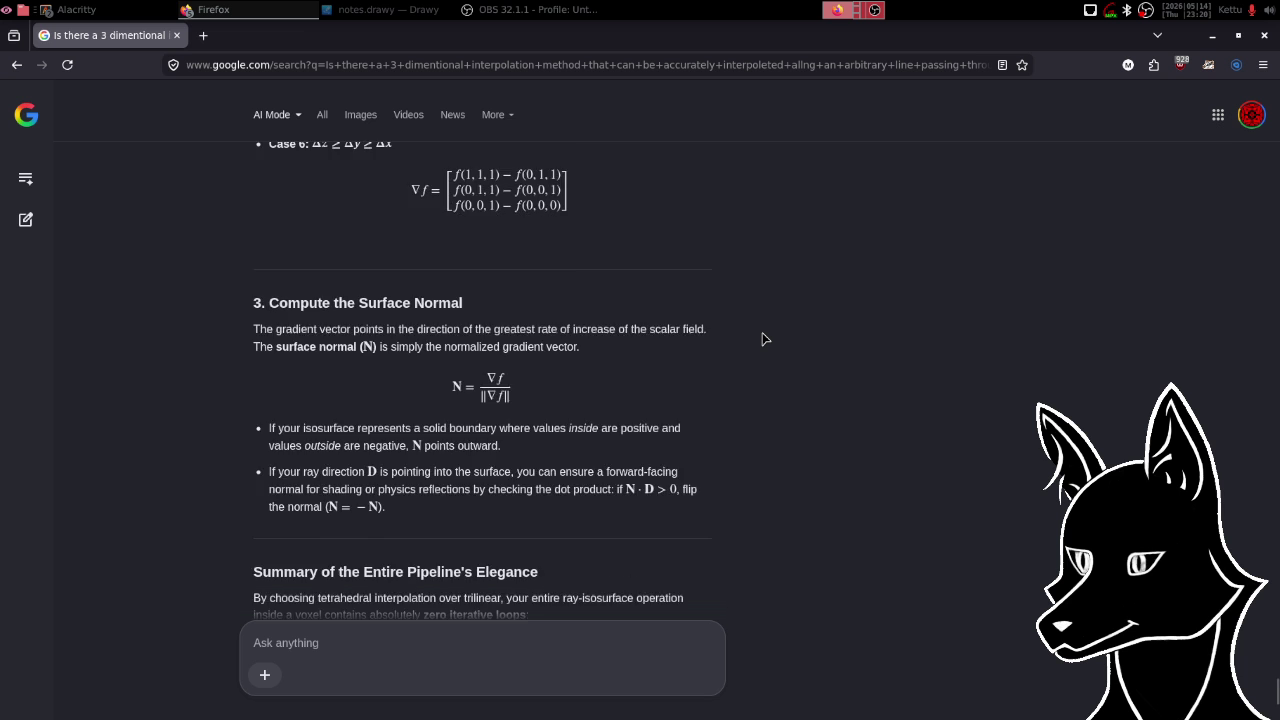
{"action": "scroll", "coordinate": [762, 339], "scroll_direction": "down", "scroll_amount": 3}
{"action": "left_click", "coordinate": [362, 643]}
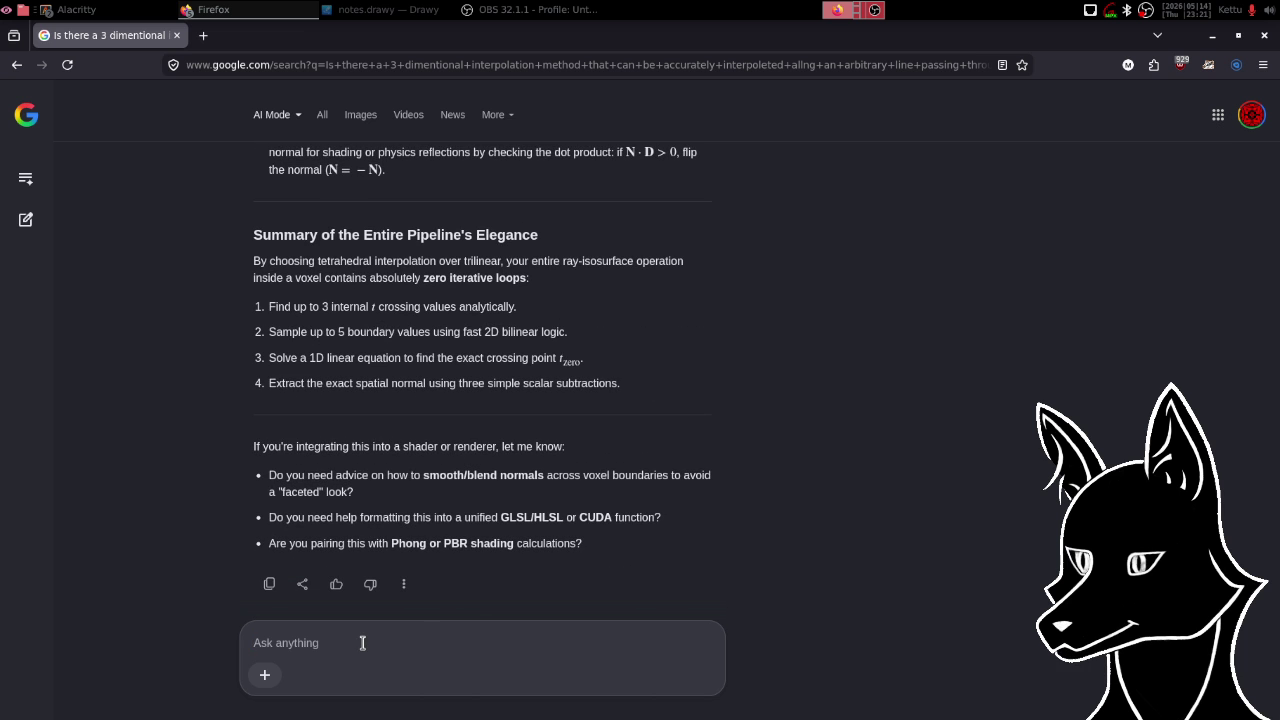
{"action": "left_click", "coordinate": [362, 643]}
- Ask where to look for exploitable symmetries and invariants in the gradient and bilinear interpolation steps
{"action": "type", "text": "I"}
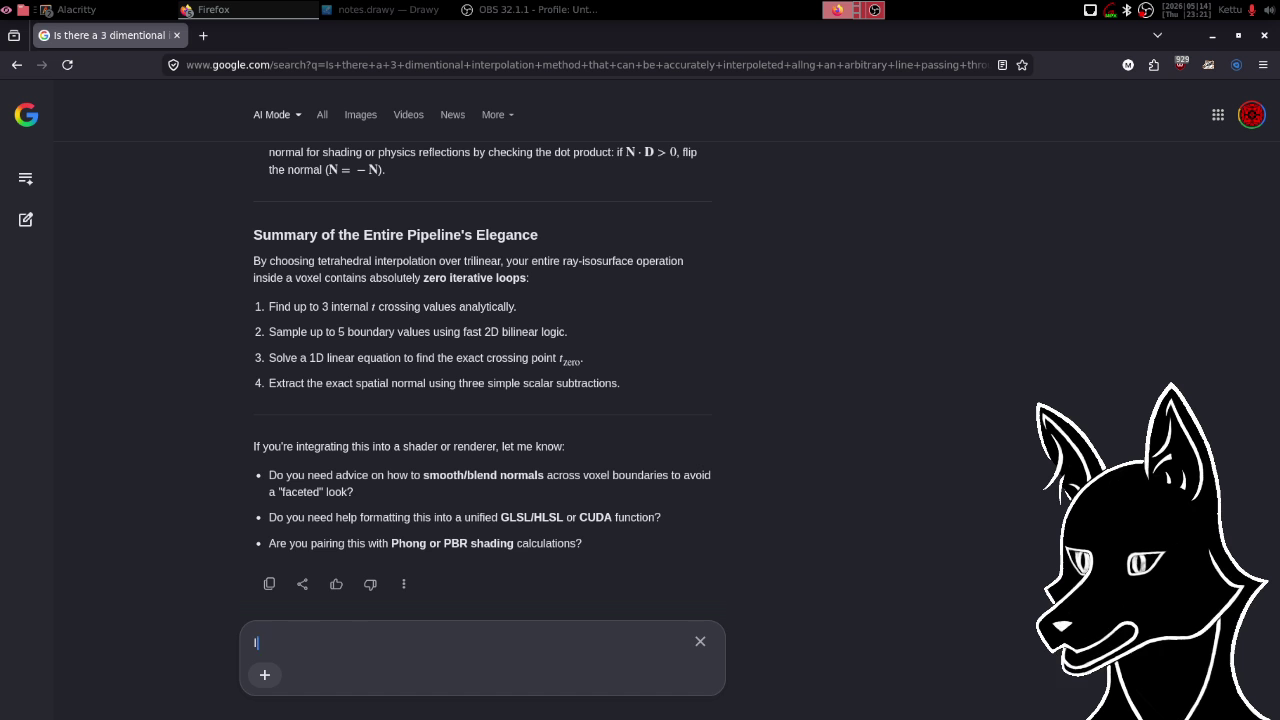
{"action": "type", "text": " fee"}
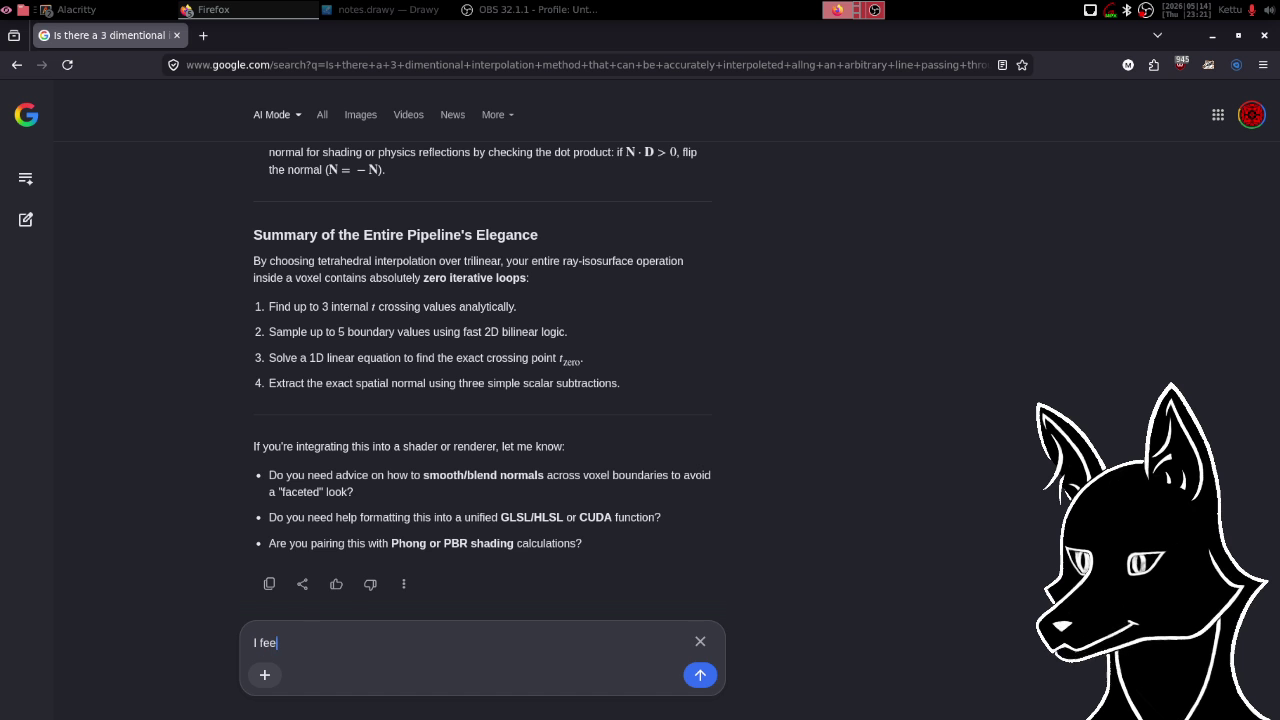
{"action": "type", "text": "l like t"}
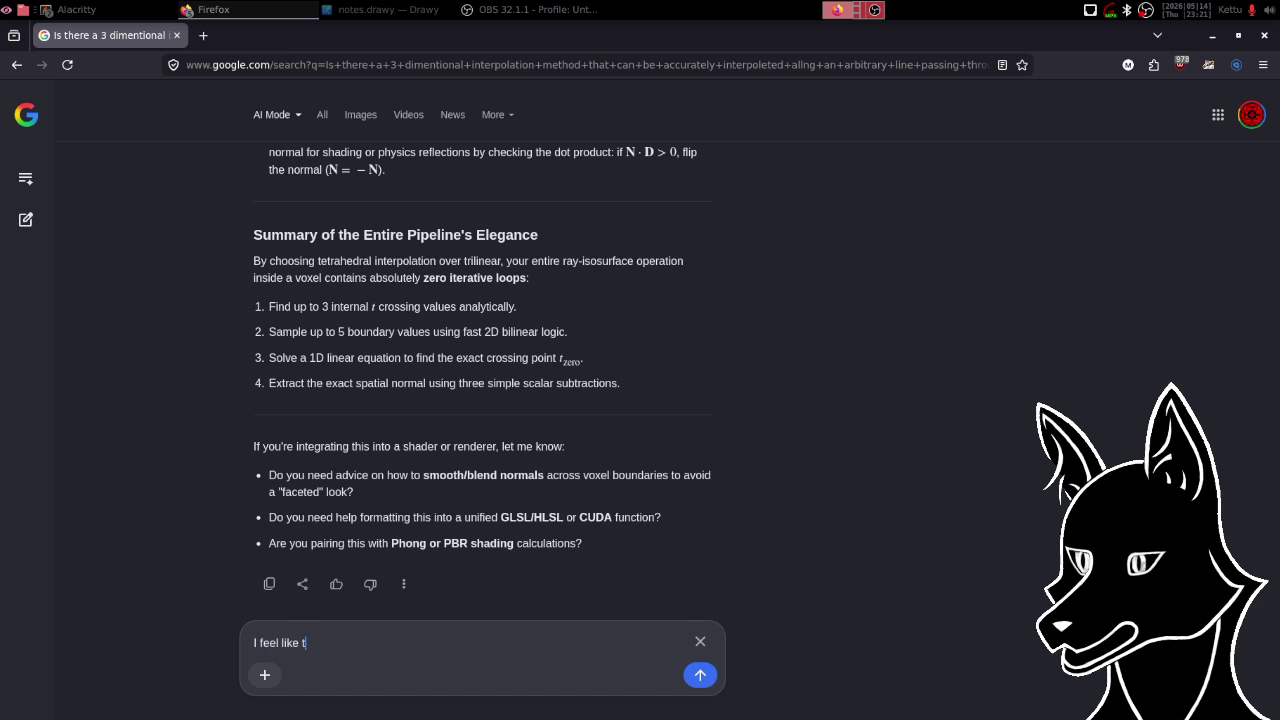
{"action": "type", "text": "here should be som"}
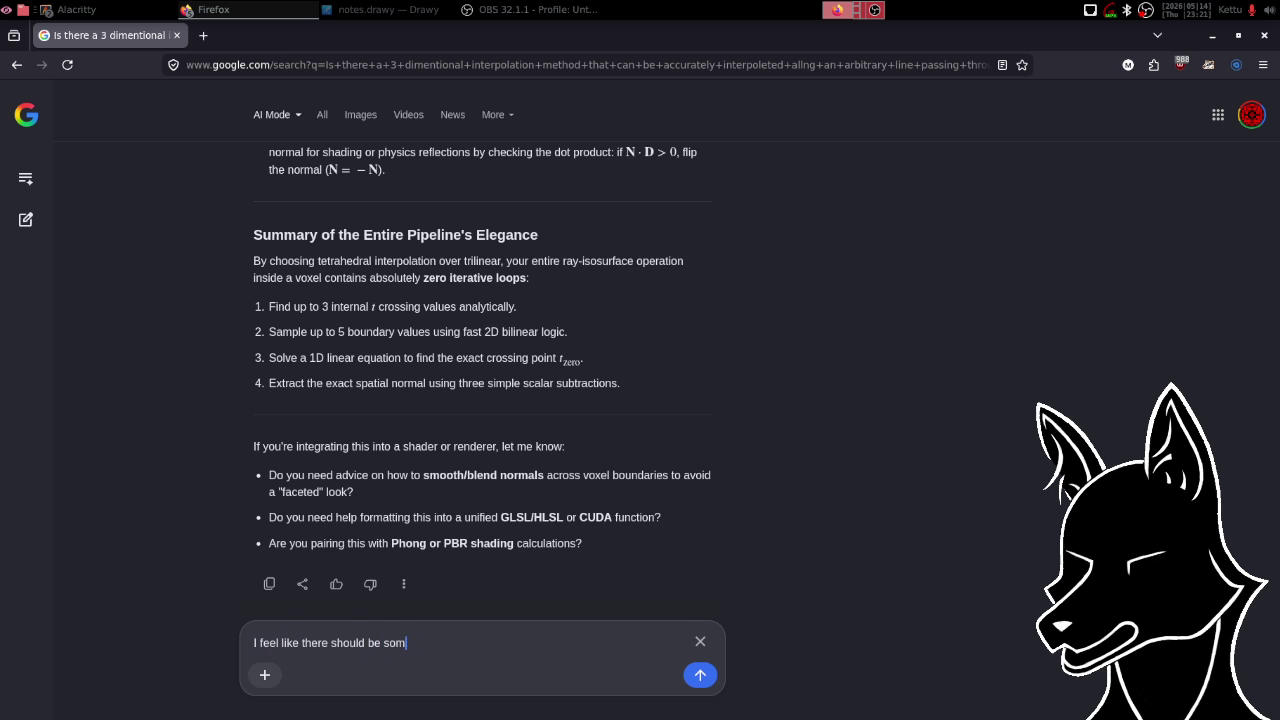
{"action": "type", "text": "e sys"}
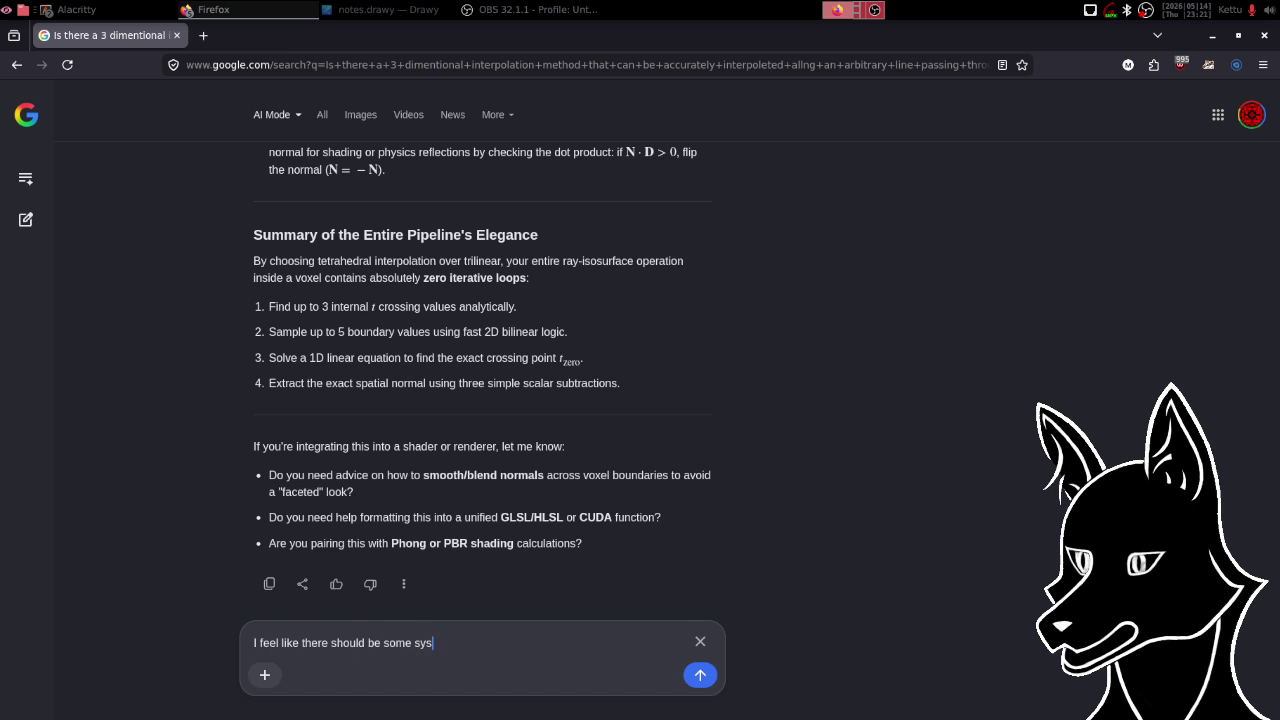
{"action": "key", "text": "BackSpace"}
{"action": "type", "text": "me"}
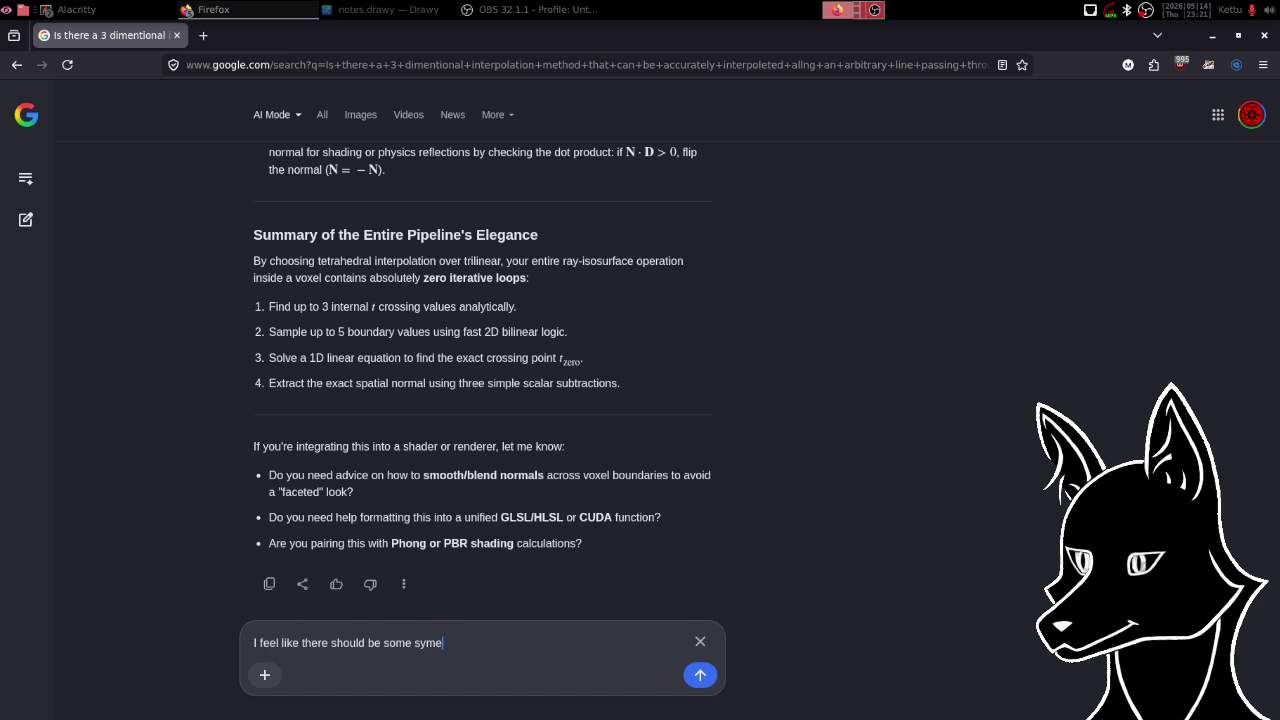
{"action": "type", "text": "tries to "}
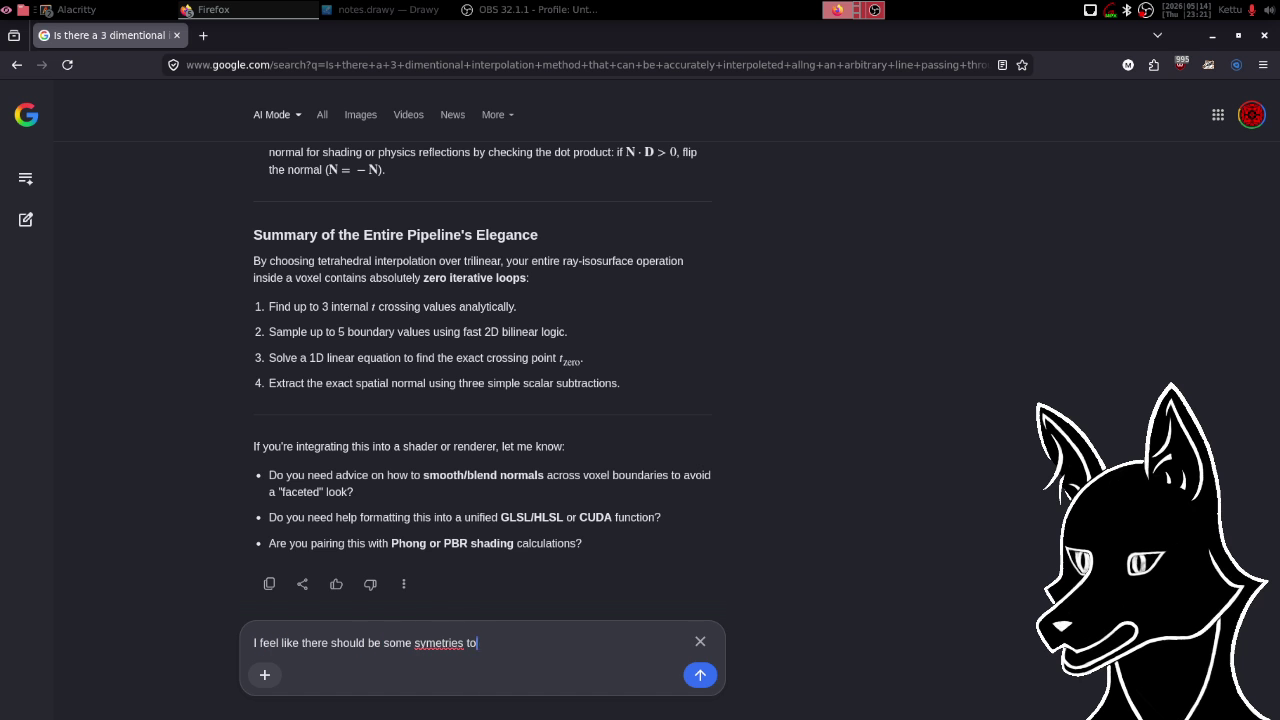
{"action": "type", "text": "capitoli"}
{"action": "type", "text": "ze on"}
{"action": "type", "text": " with the"}
{"action": "type", "text": " gradient "}
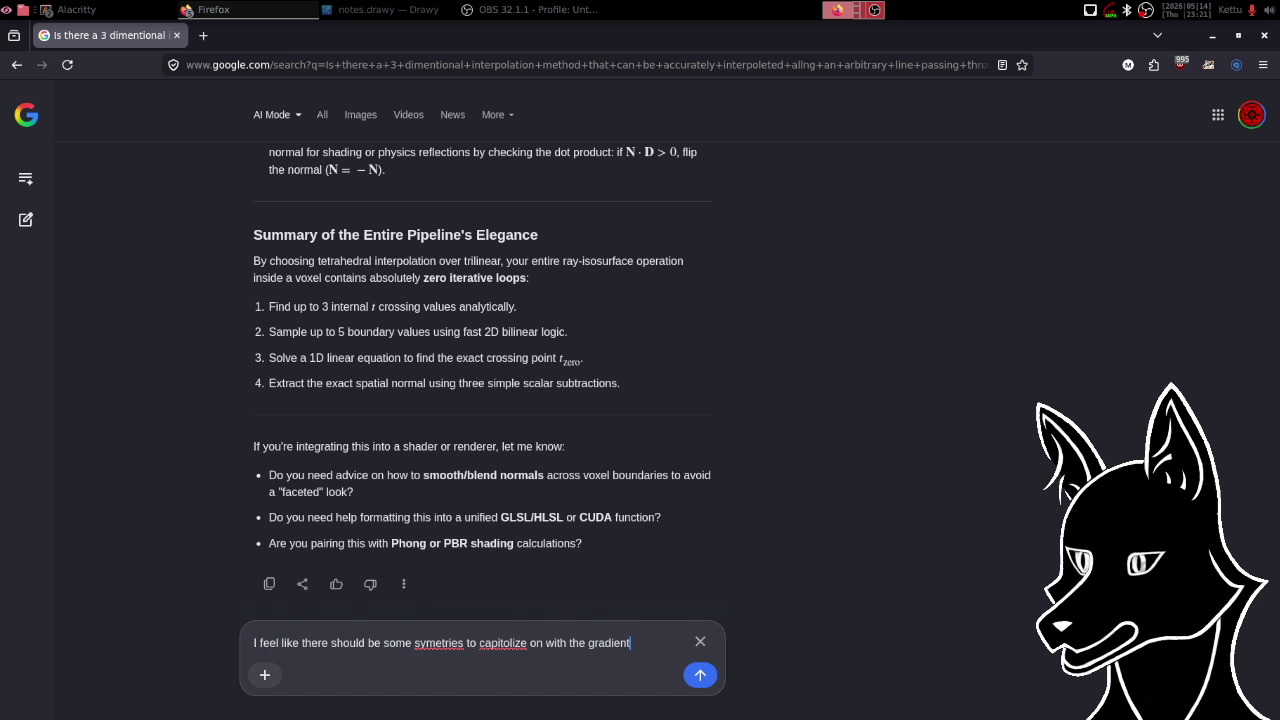
{"action": "type", "text": "cal"}
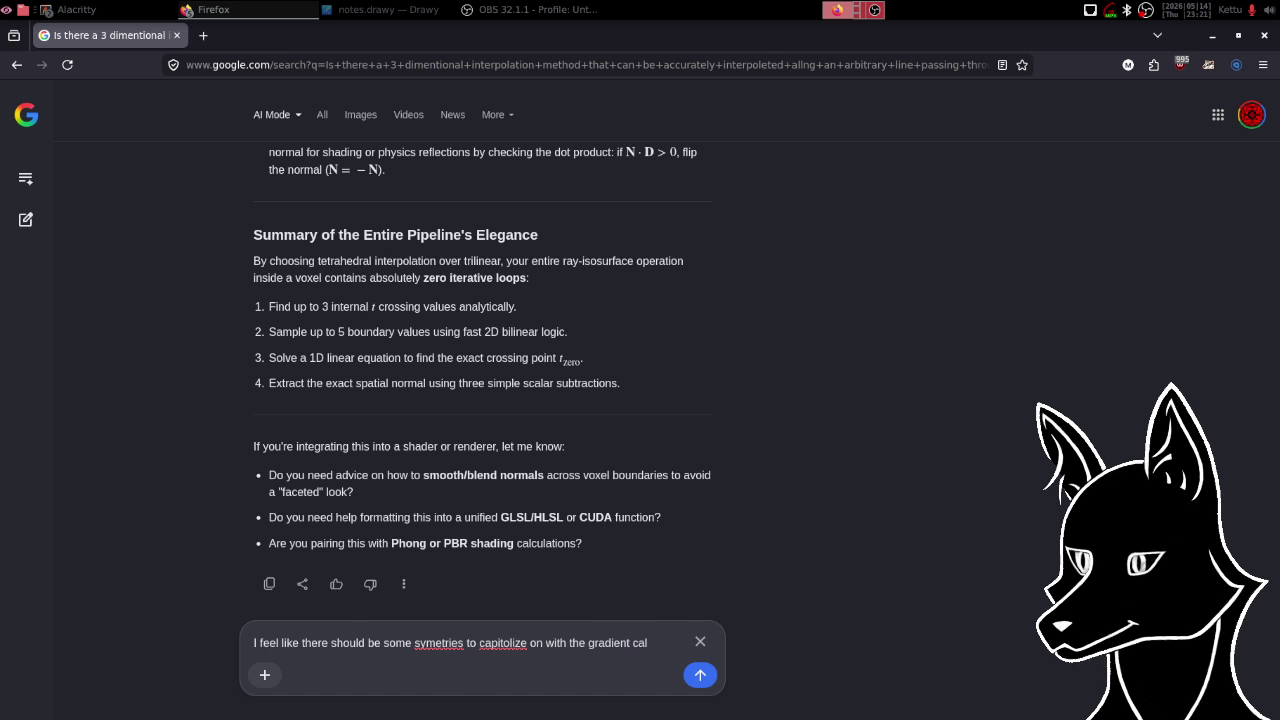
{"action": "type", "text": "culat"}
{"action": "type", "text": "ions a"}
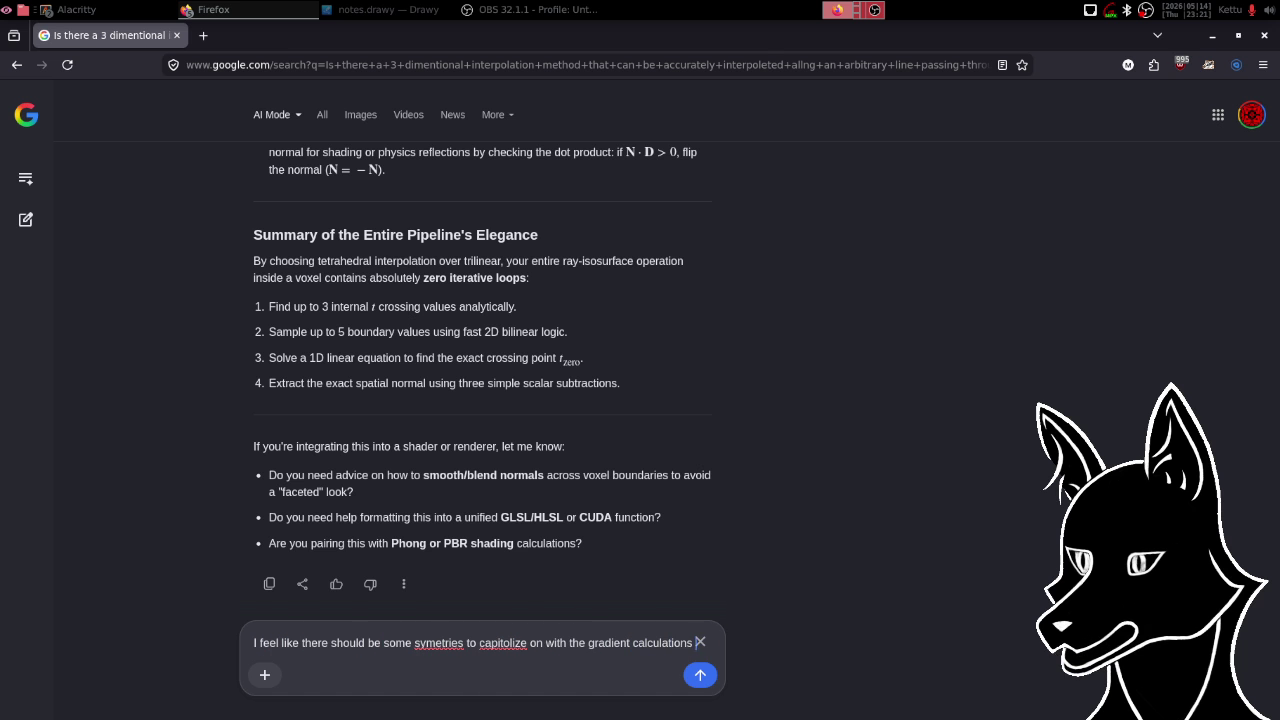
{"action": "type", "text": "s well"}
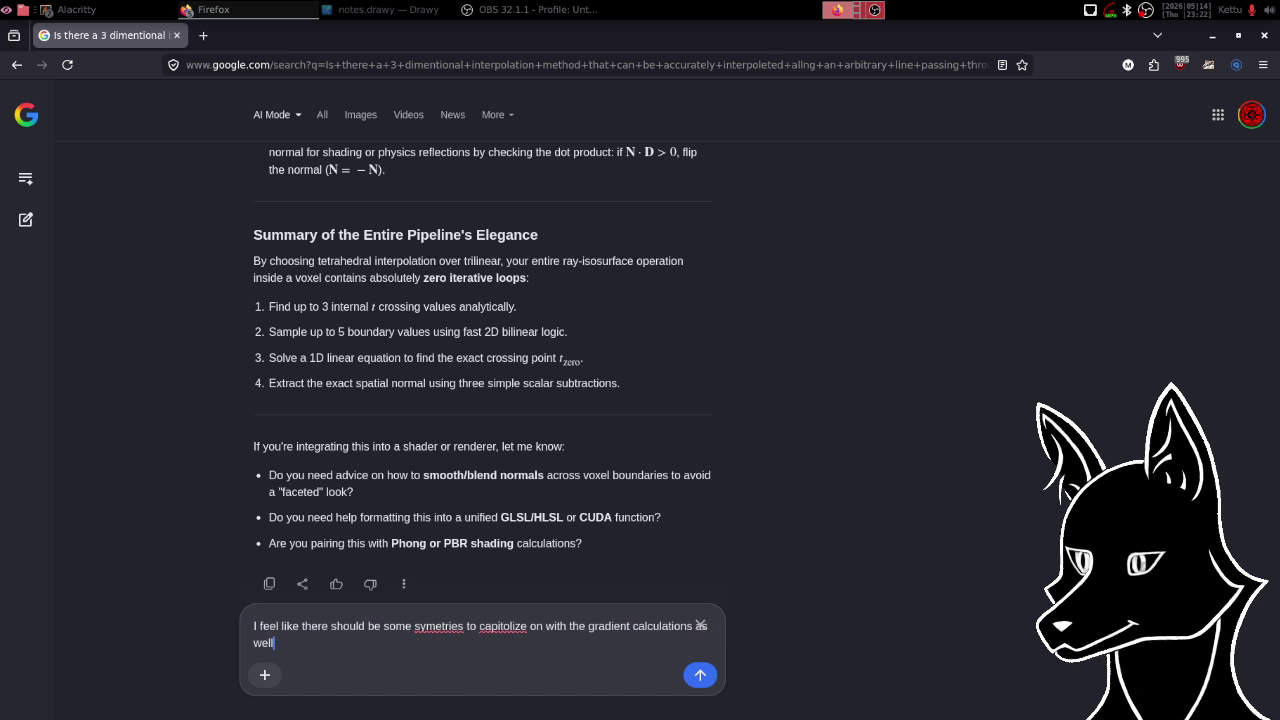
{"action": "type", "text": ", "}
{"action": "type", "text": "likely based on the "}
{"action": "type", "text": "diferences"}
{"action": "key", "text": "BackSpace"}
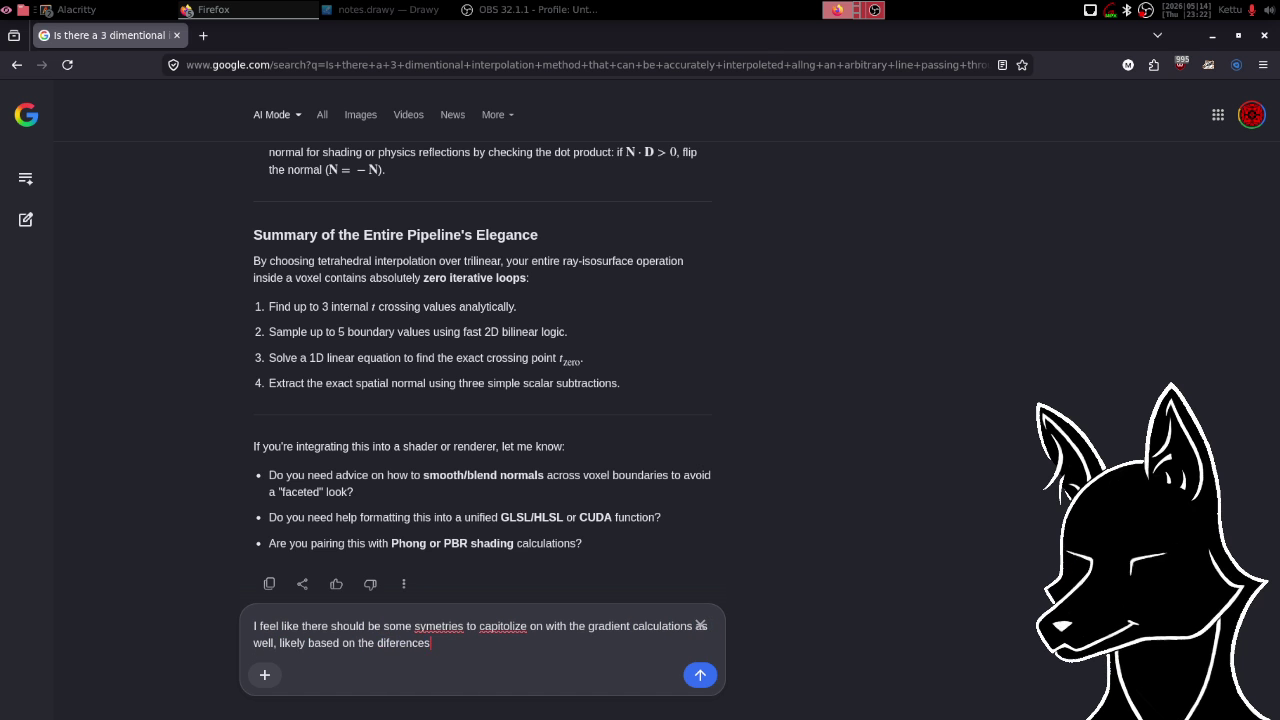
{"action": "type", "text": "betwee"}
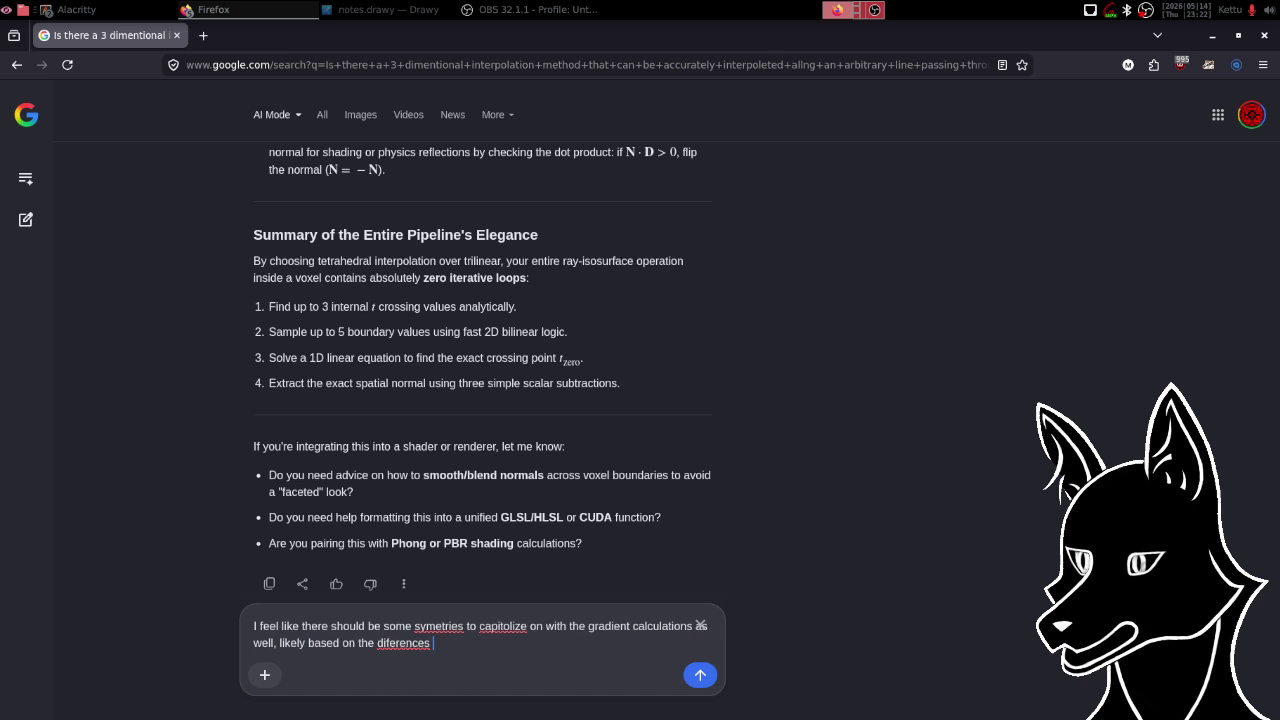
{"action": "type", "text": "n endpoint"}
{"action": "type", "text": "s of the "}
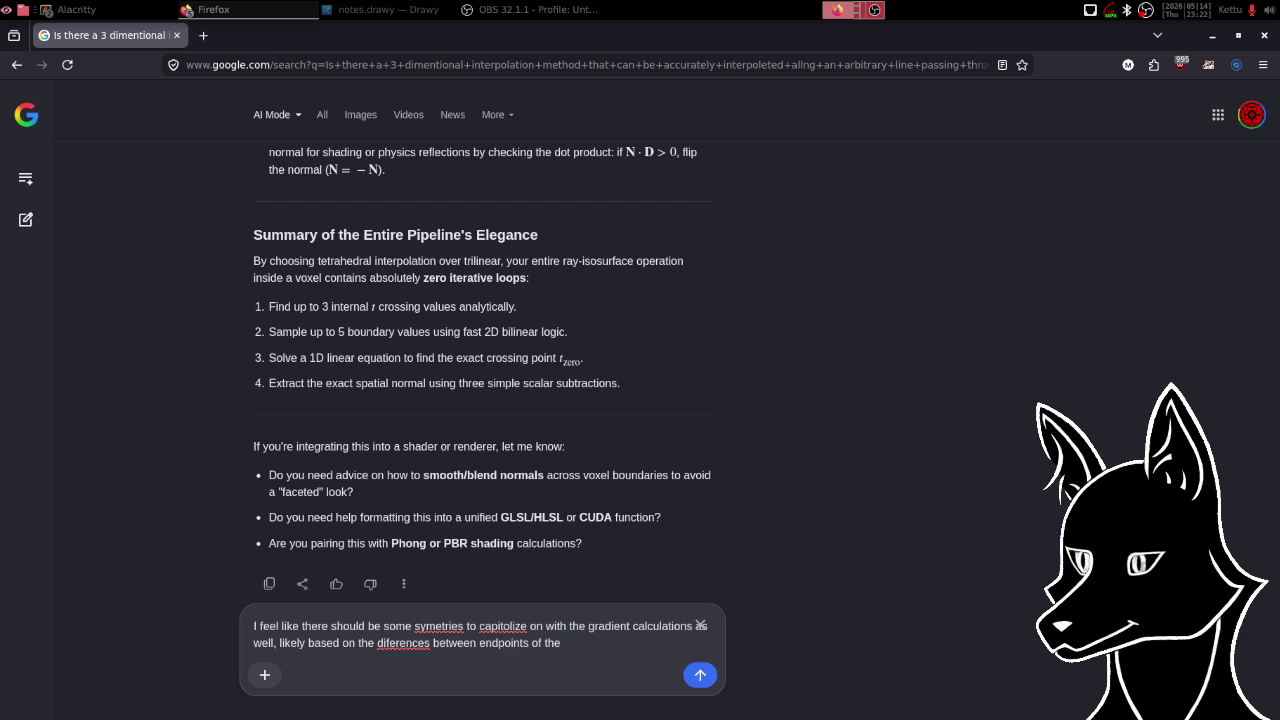
{"action": "type", "text": "seg"}
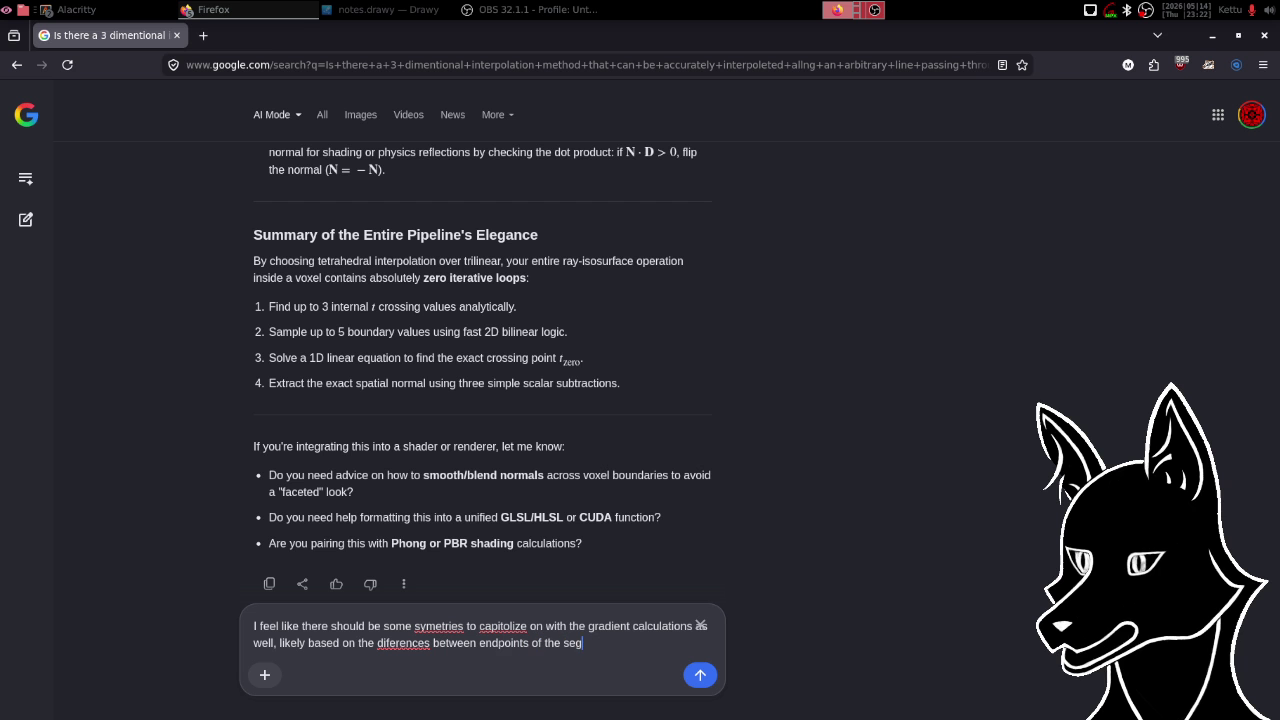
{"action": "type", "text": "ments. "}
{"action": "type", "text": "since it "}
{"action": "type", "text": "is linear,"}
{"action": "type", "text": " there i"}
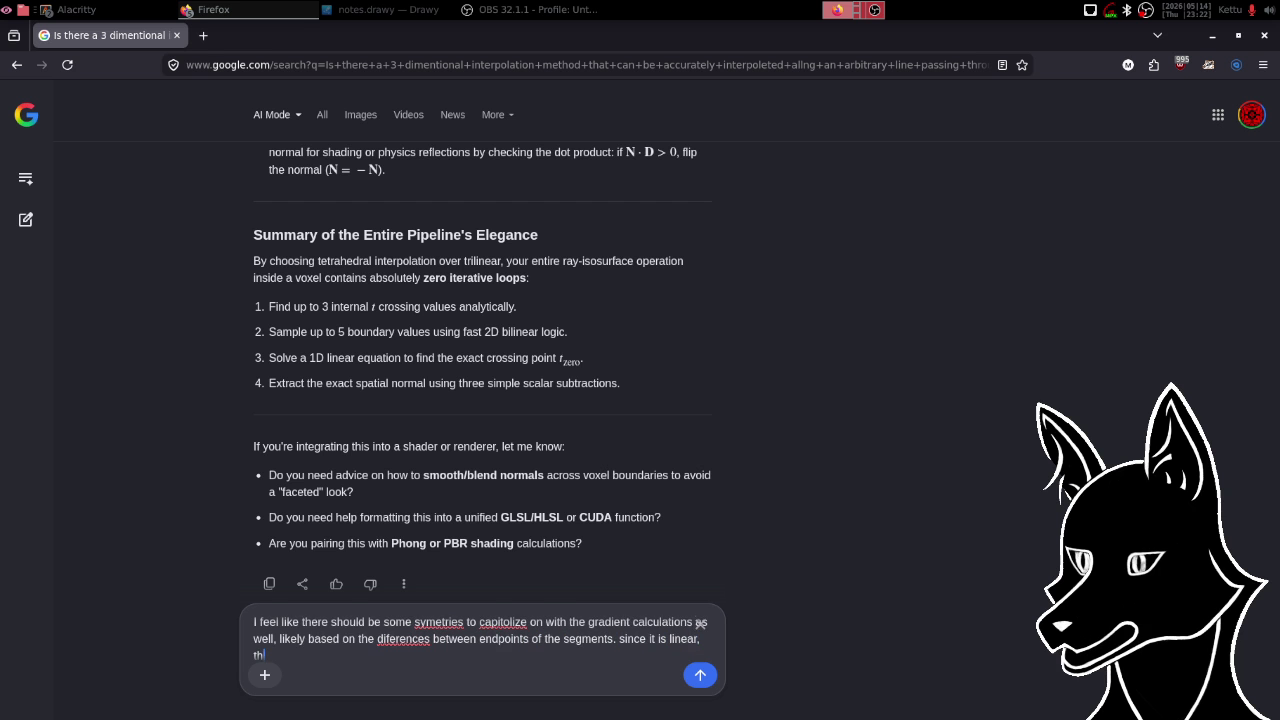
{"action": "key", "text": "BackSpace"}
{"action": "type", "text": "ar"}
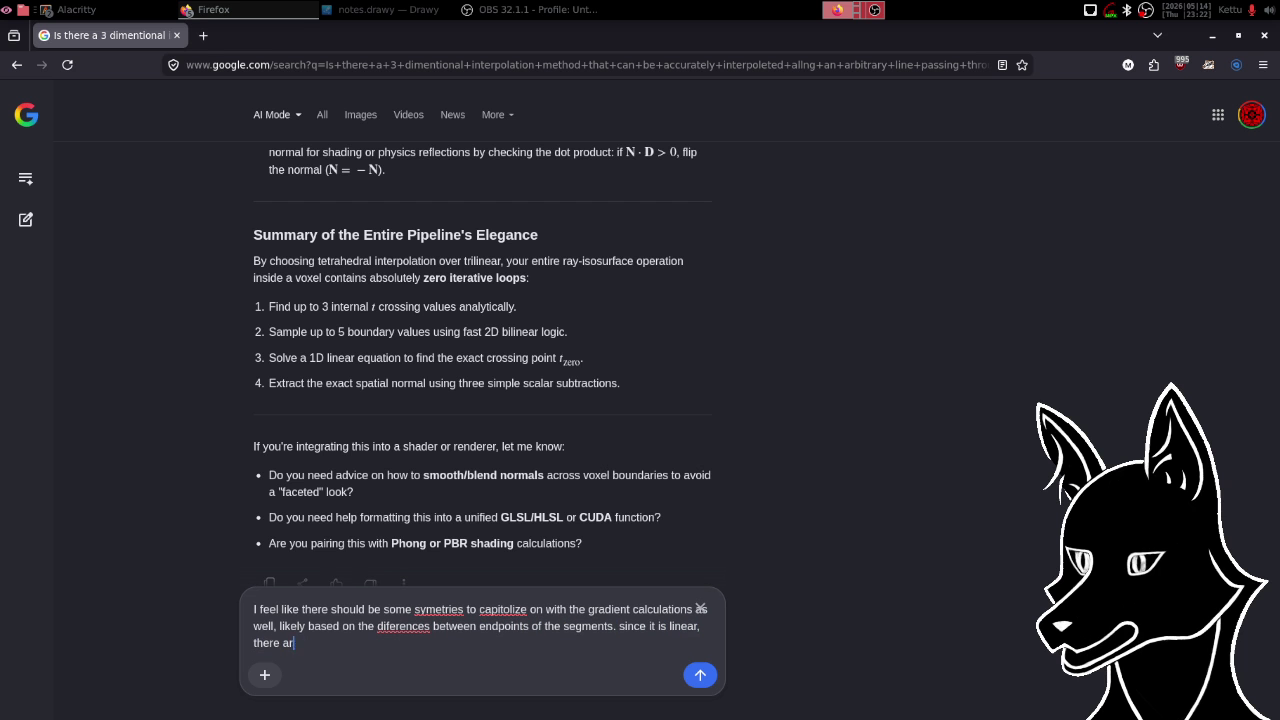
{"action": "type", "text": "e invarients, and dur"}
{"action": "type", "text": "i"}
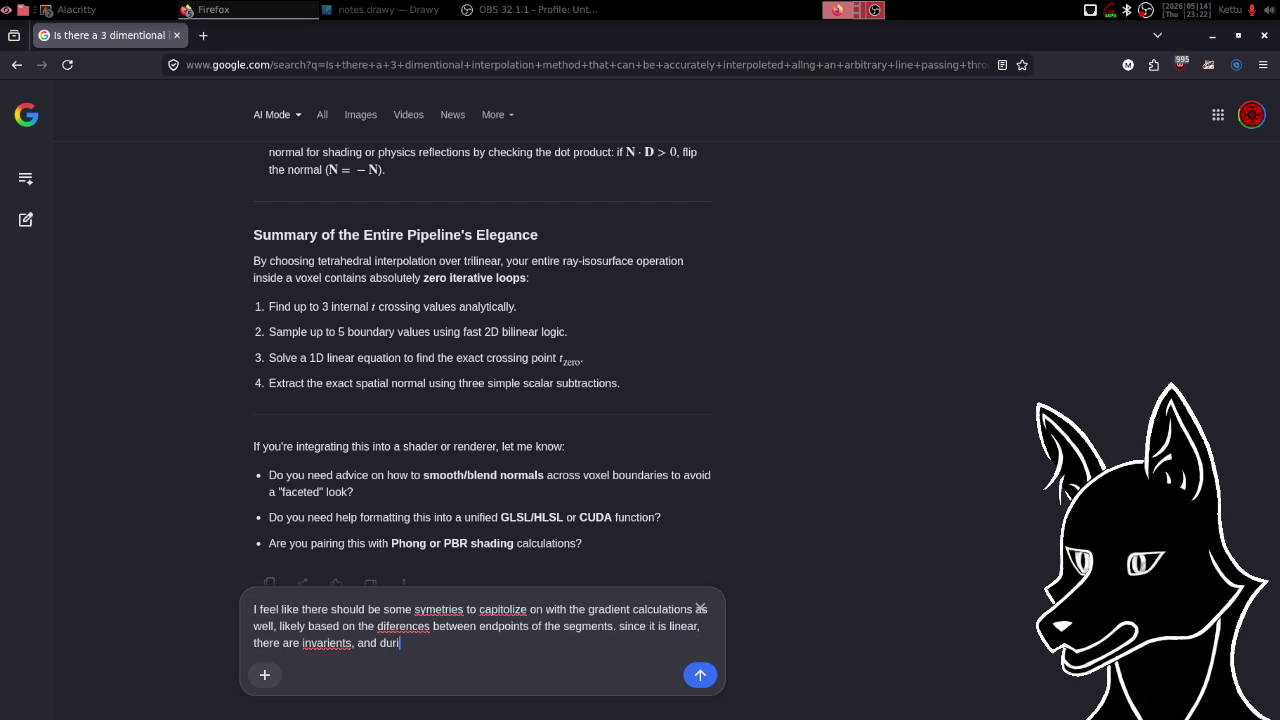
{"action": "type", "text": "ng the bilinear int"}
{"action": "type", "text": "erp"}
{"action": "type", "text": "olation s"}
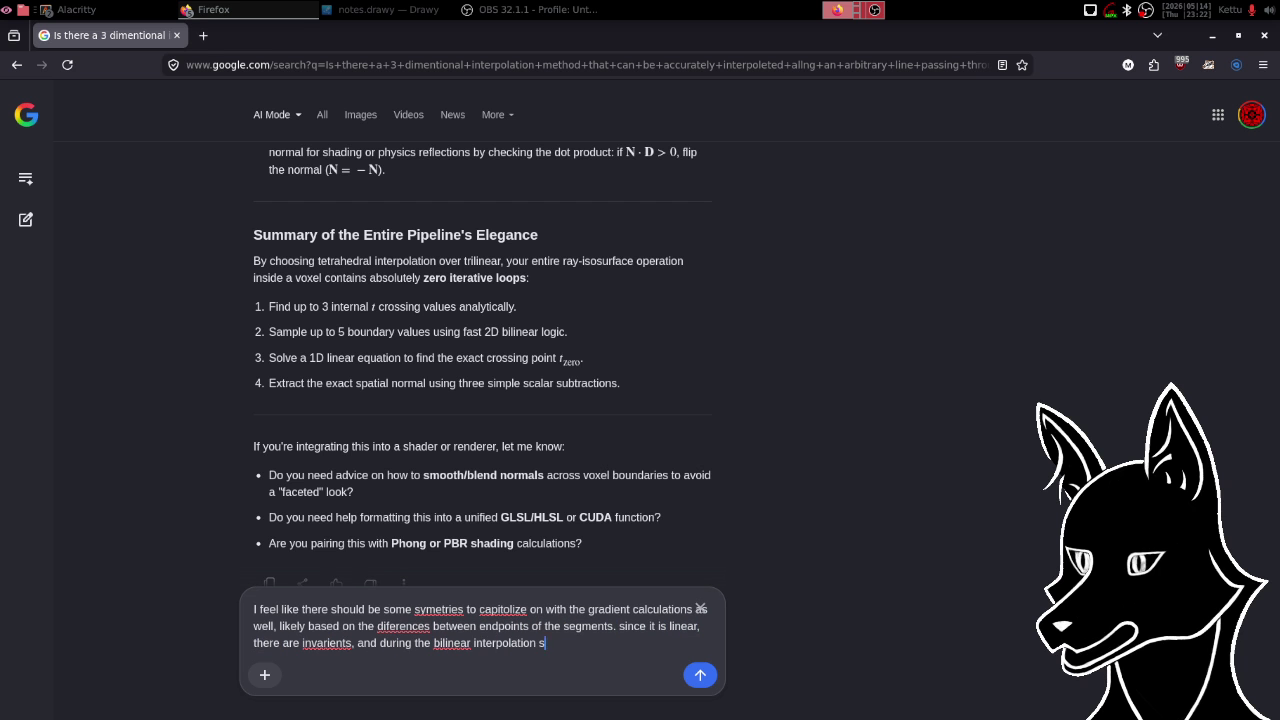
{"action": "type", "text": "tep, "}
{"action": "type", "text": "there should be mo"}
{"action": "key", "text": "BackSpace"}
{"action": "key", "text": "BackSpace"}
{"action": "type", "text": "an in"}
{"action": "type", "text": "varie"}
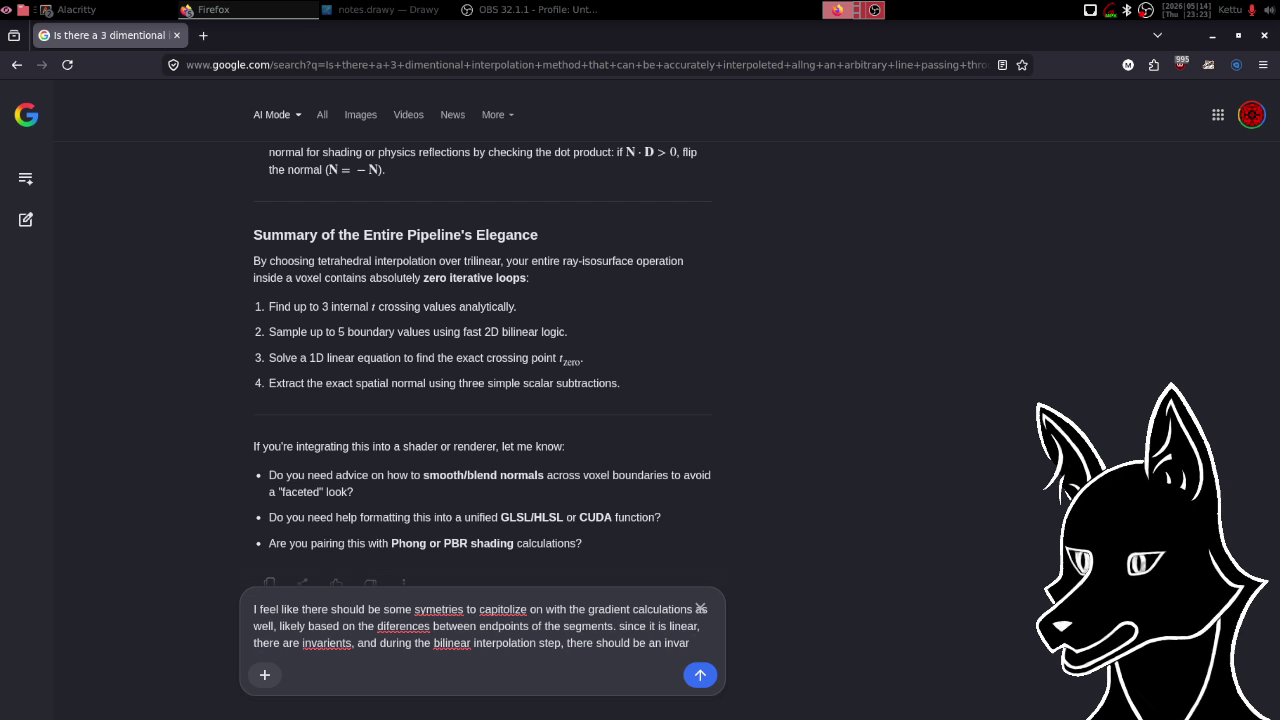
{"action": "type", "text": "nt "}
{"action": "type", "text": "to capitolize on"}
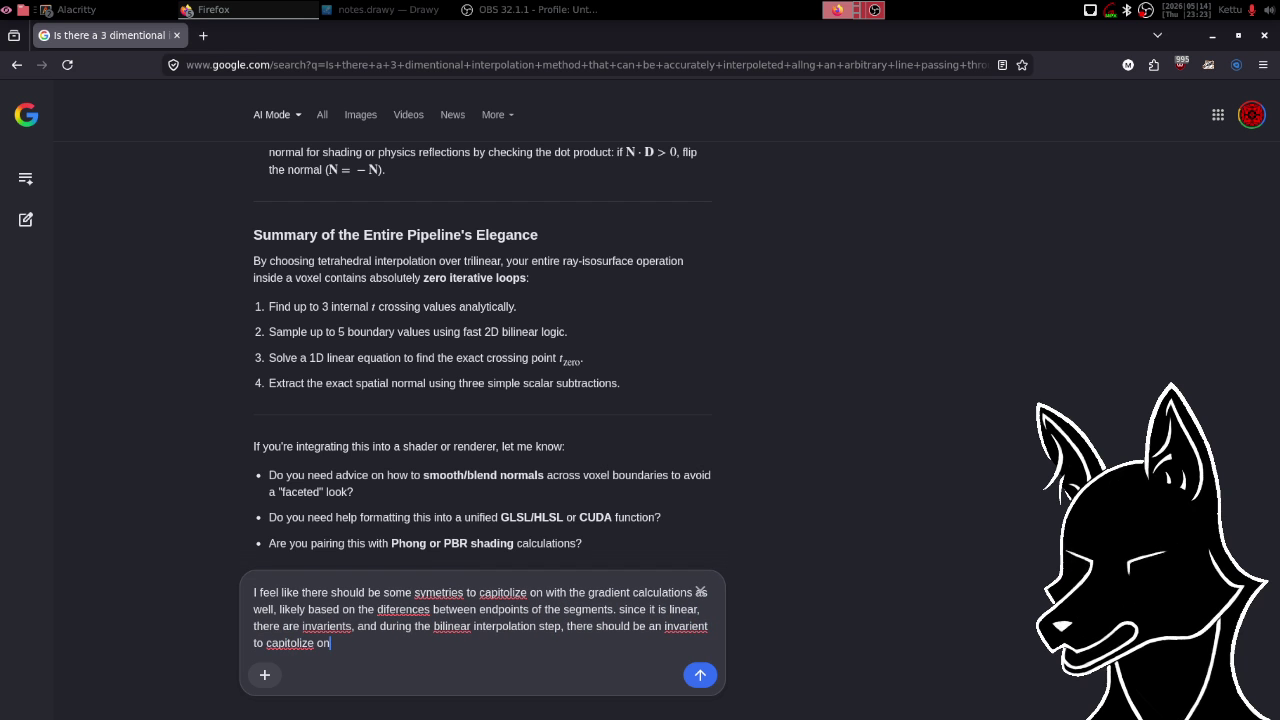
{"action": "type", "text": ", sugestions"}
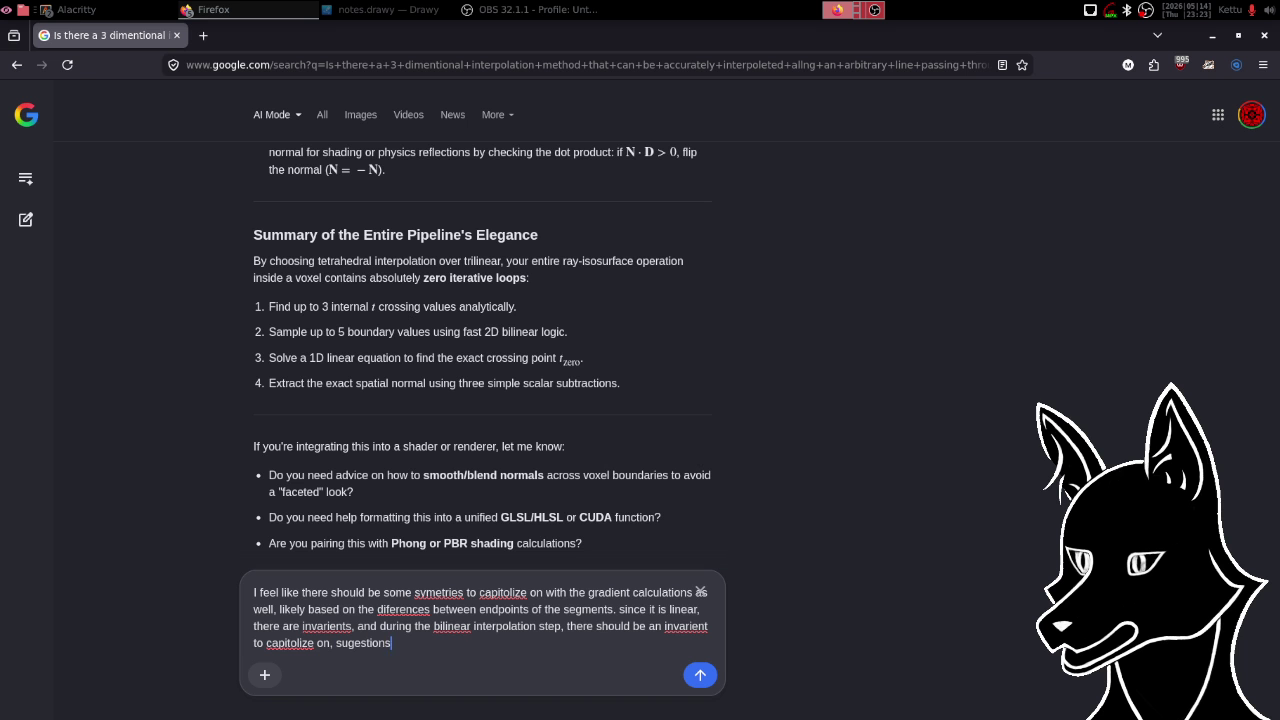
{"action": "key", "text": "BackSpace"}
{"action": "key", "text": "BackSpace"}
{"action": "key", "text": "BackSpace"}
{"action": "key", "text": "BackSpace"}
{"action": "key", "text": "BackSpace"}
{"action": "key", "text": "BackSpace"}
{"action": "key", "text": "BackSpace"}
{"action": "key", "text": "BackSpace"}
{"action": "type", "text": "what wo"}
{"action": "type", "text": "uld be good "}
{"action": "type", "text": "places "}
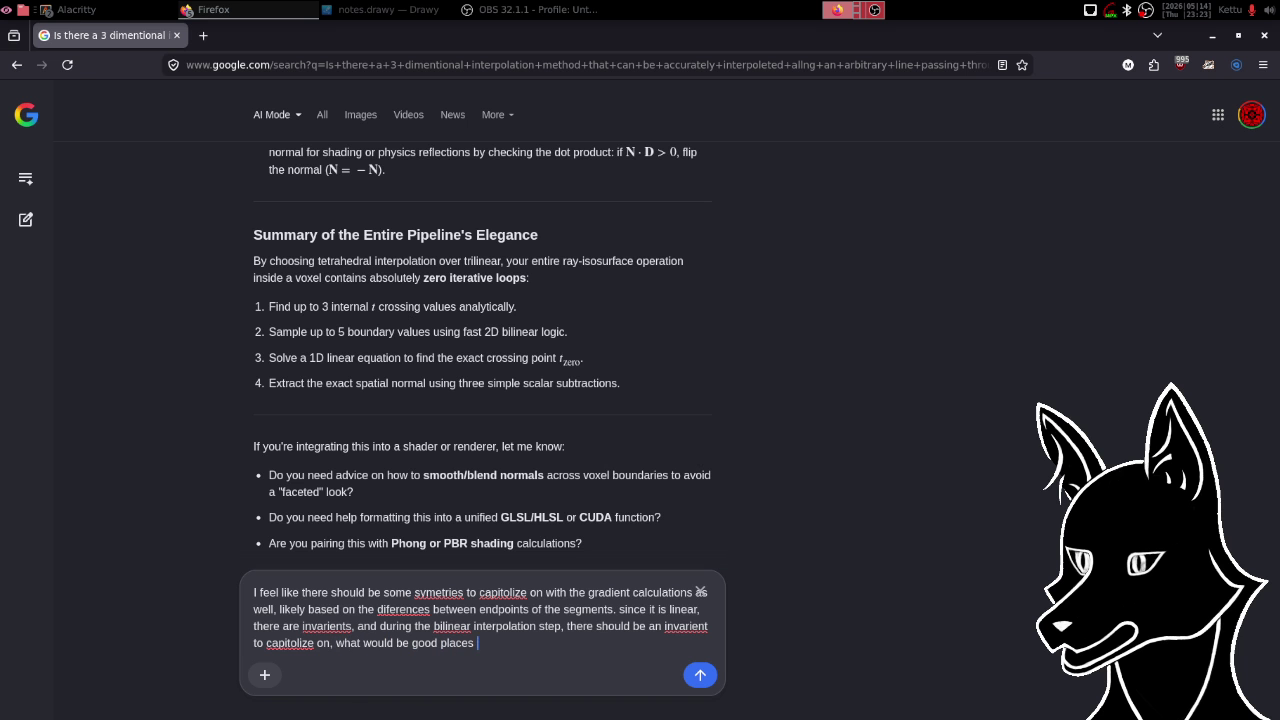
{"action": "type", "text": "to start looki"}
{"action": "type", "text": "ng for said "}
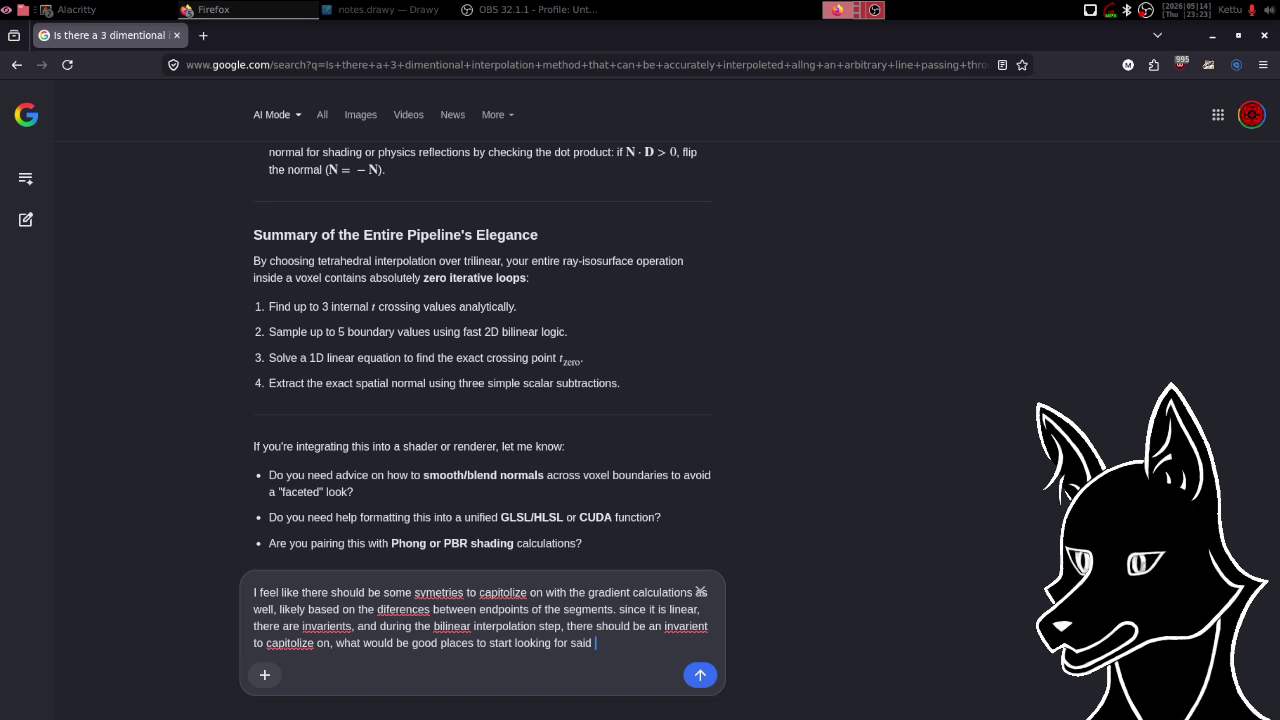
{"action": "type", "text": "invarients"}
{"action": "type", "text": "?"}
{"action": "key", "text": "Return"}
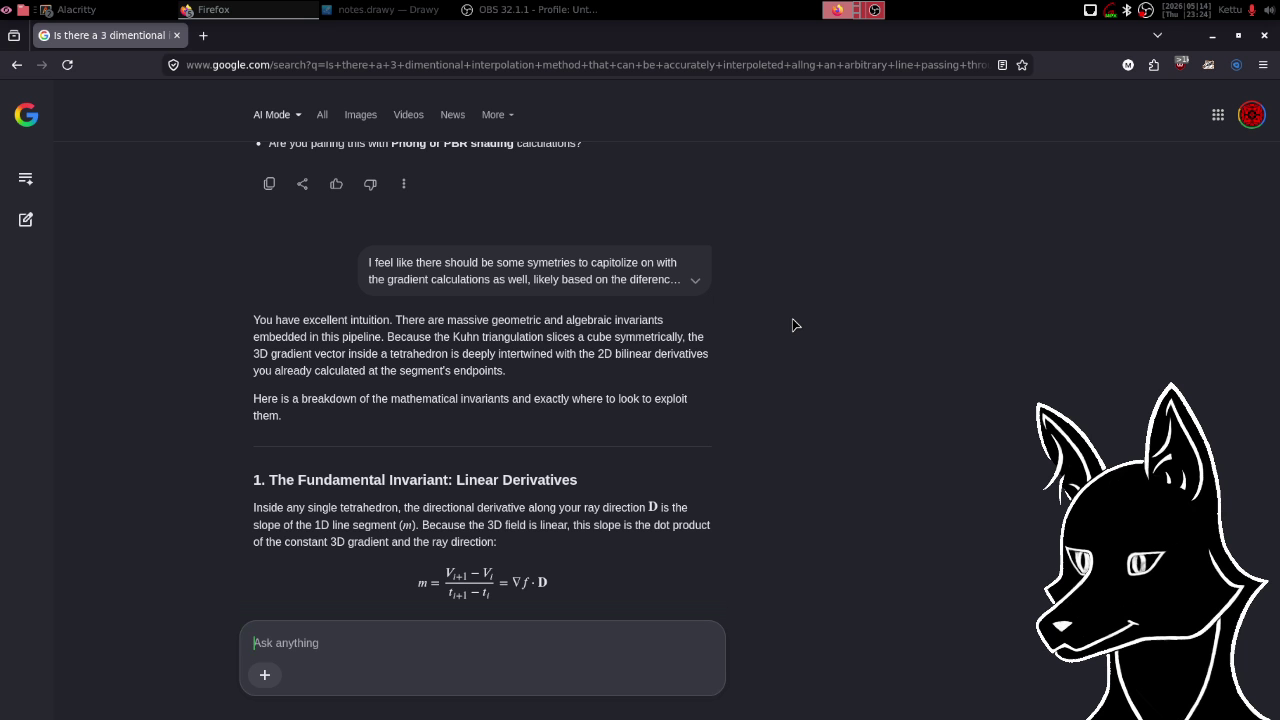
{"action": "scroll", "coordinate": [792, 325], "scroll_direction": "down", "scroll_amount": 3}
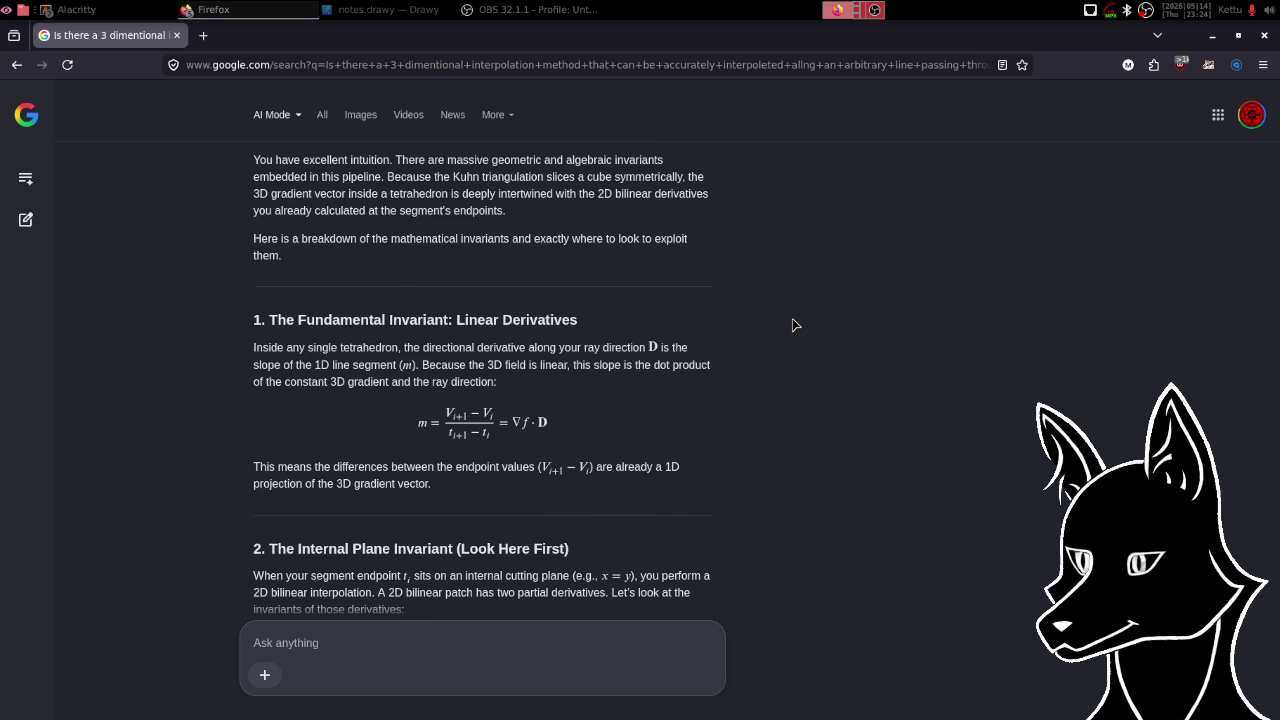
{"action": "scroll", "coordinate": [792, 325], "scroll_direction": "down", "scroll_amount": 2}
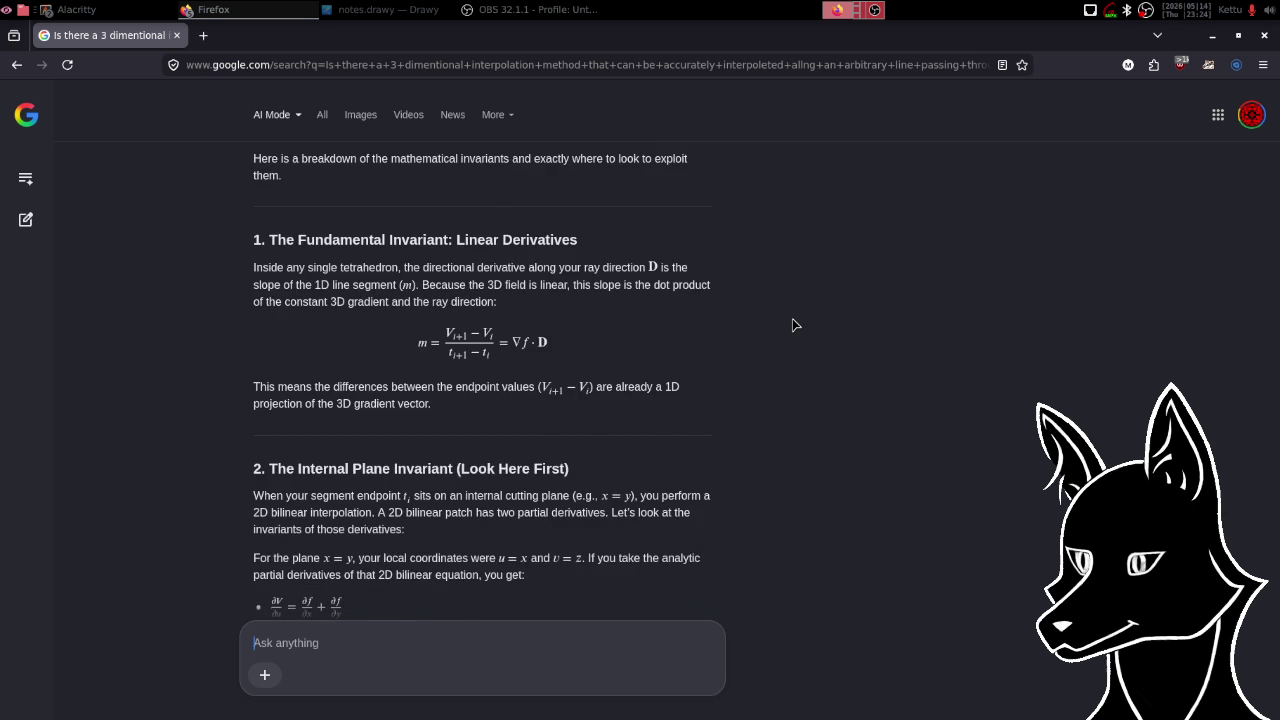
{"action": "scroll", "coordinate": [795, 324], "scroll_direction": "down", "scroll_amount": 3}
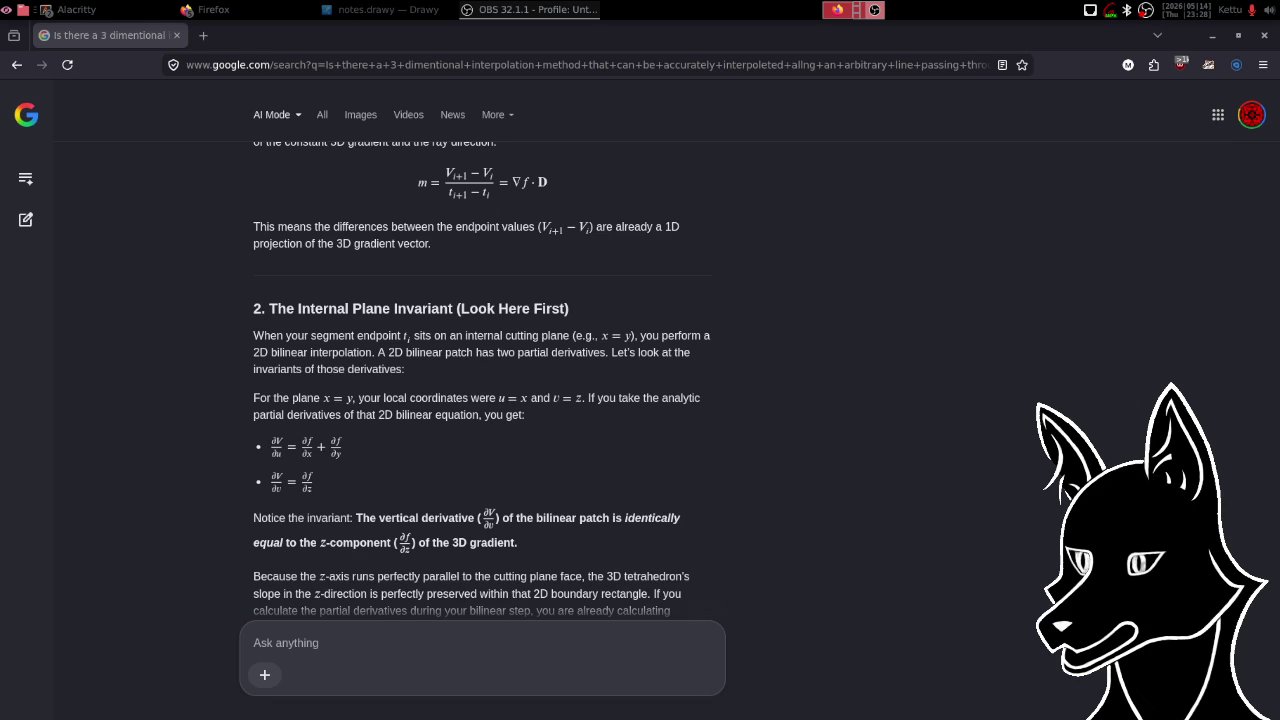
{"action": "left_click", "coordinate": [938, 313]}
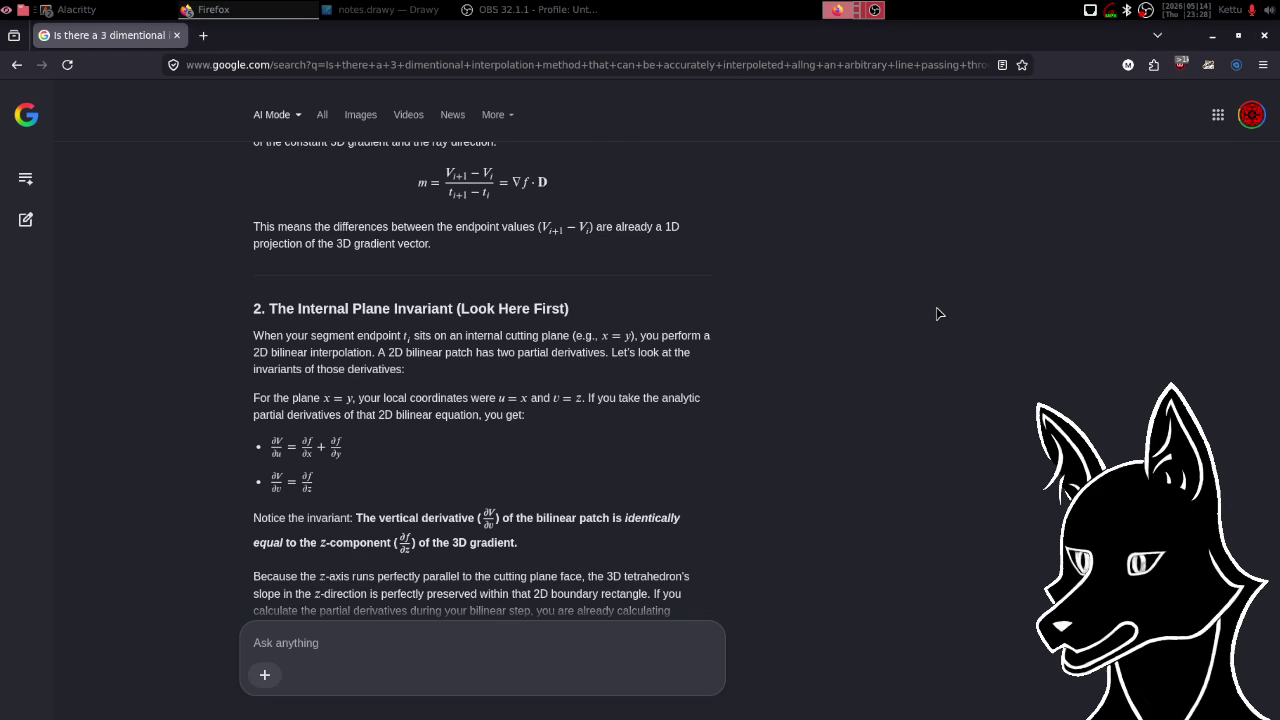
{"action": "scroll", "coordinate": [938, 313], "scroll_direction": "down", "scroll_amount": 2}
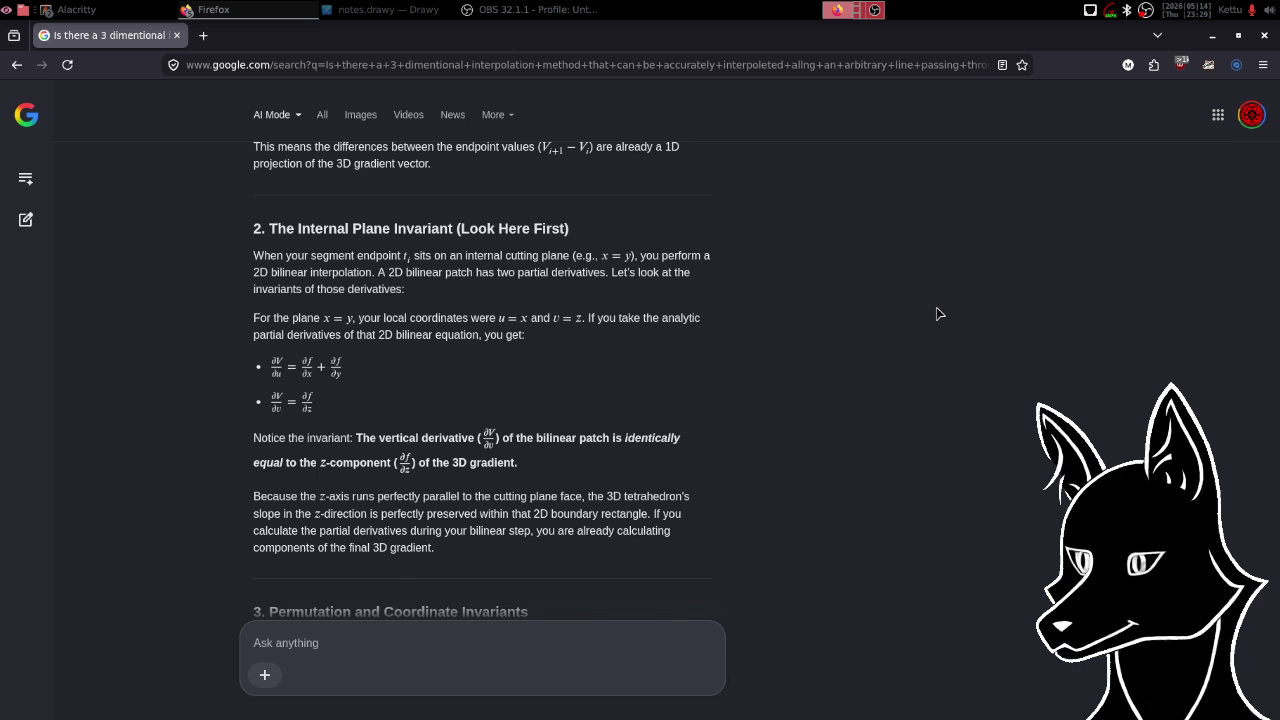
{"action": "scroll", "coordinate": [938, 314], "scroll_direction": "down", "scroll_amount": 2}
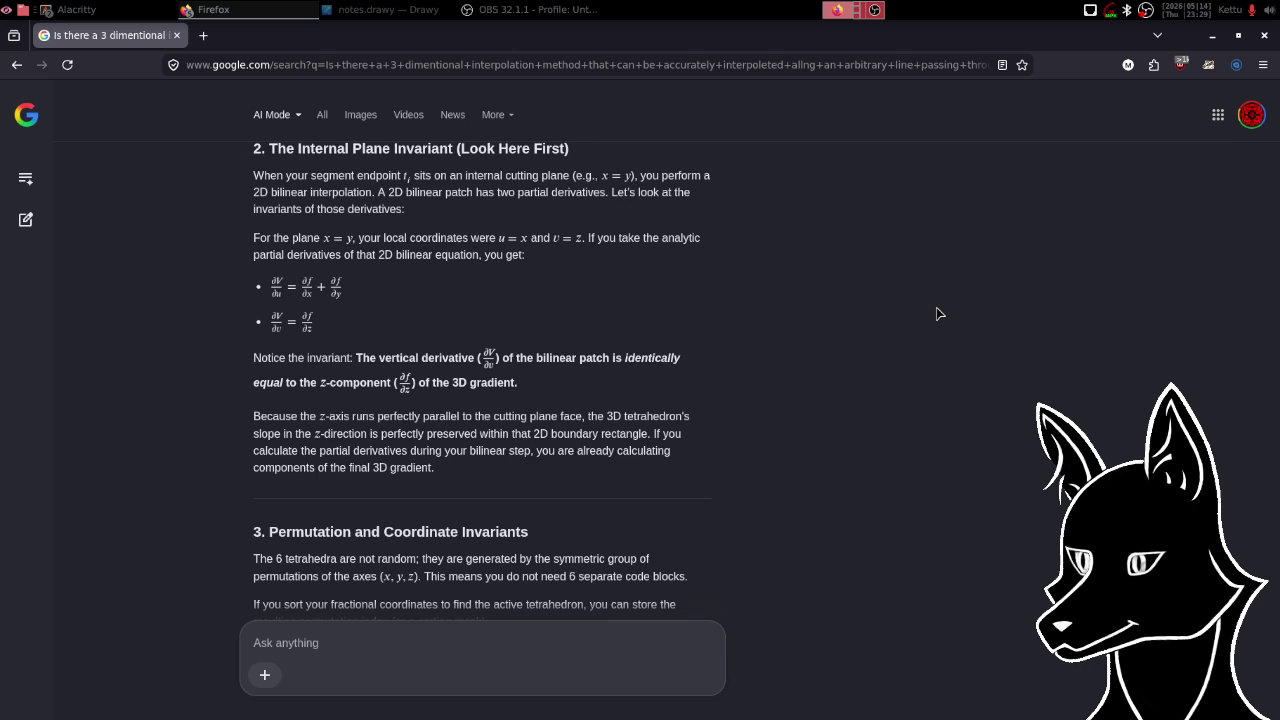
{"action": "scroll", "coordinate": [938, 313], "scroll_direction": "down", "scroll_amount": 2}
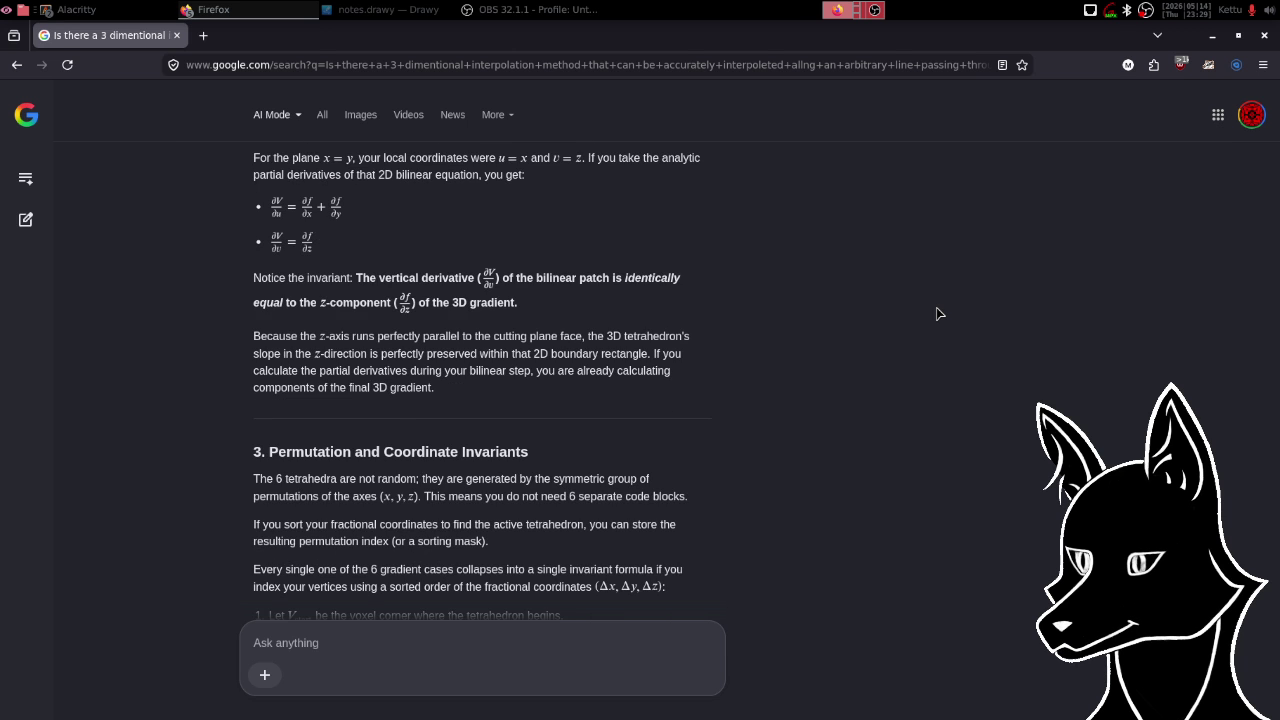
{"action": "scroll", "coordinate": [938, 313], "scroll_direction": "down", "scroll_amount": 2}
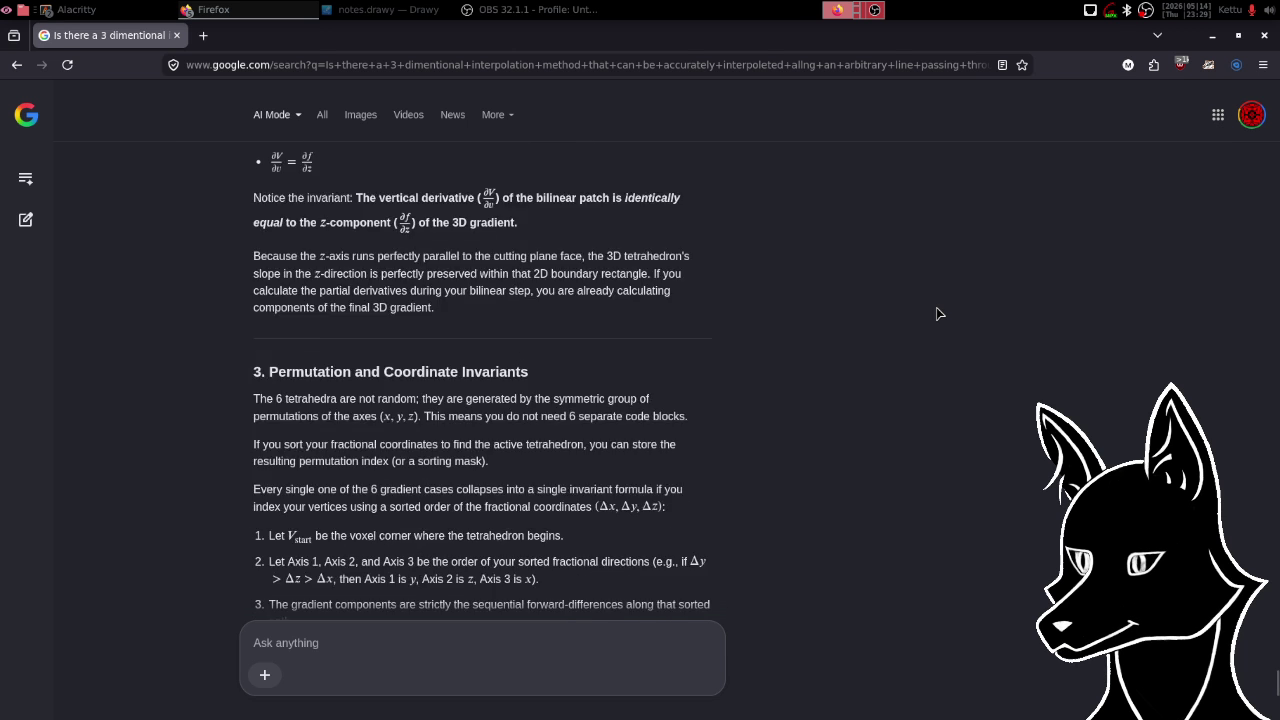
{"action": "scroll", "coordinate": [938, 313], "scroll_direction": "down", "scroll_amount": 2}
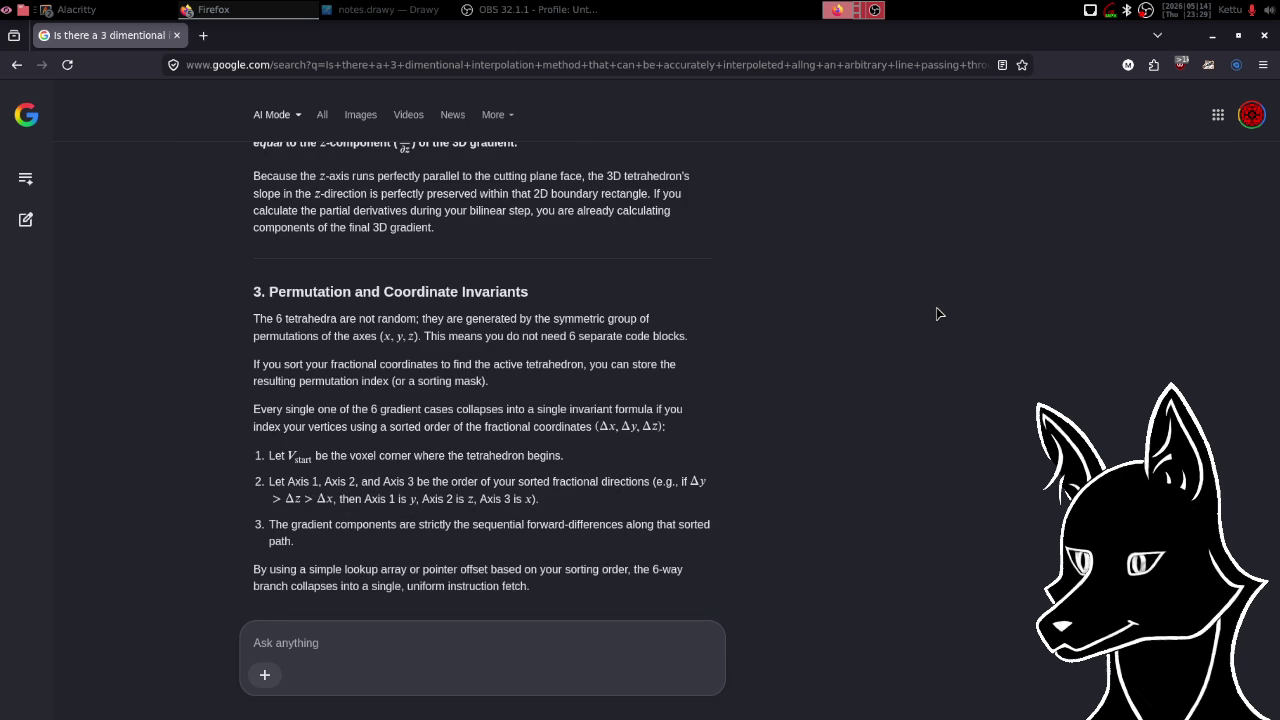
{"action": "scroll", "coordinate": [938, 313], "scroll_direction": "down", "scroll_amount": 4}
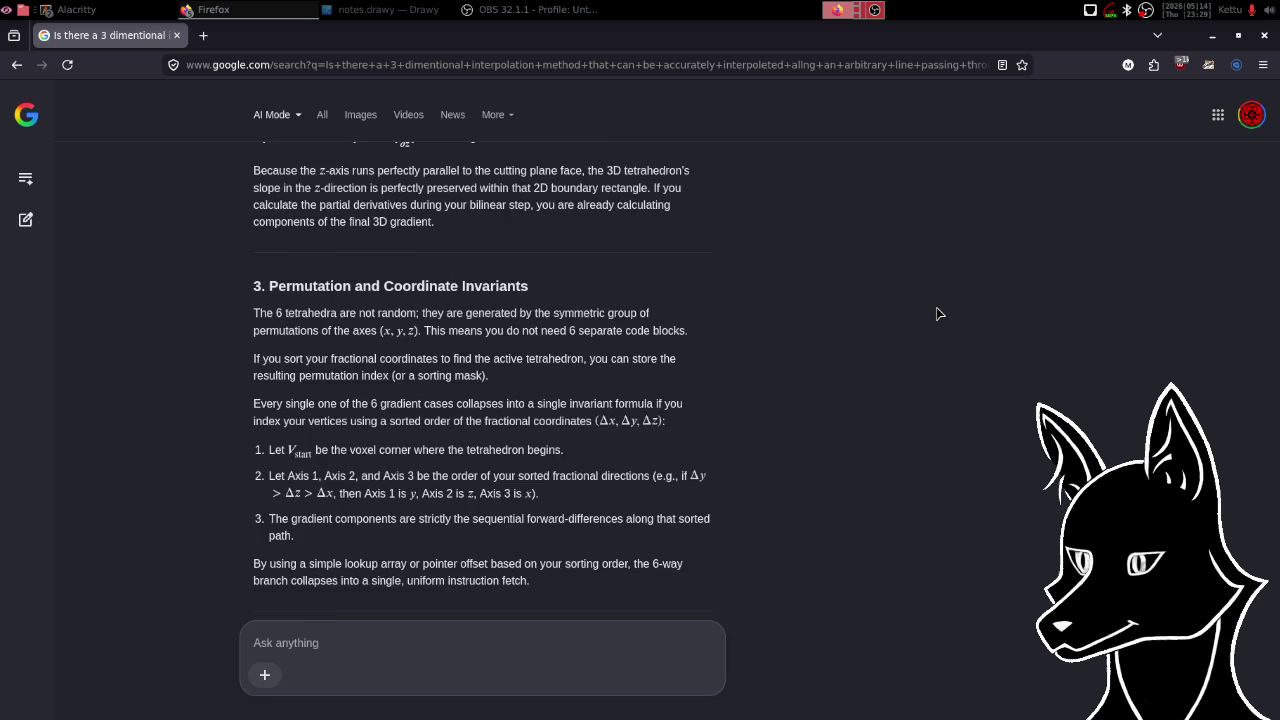
{"action": "scroll", "coordinate": [938, 313], "scroll_direction": "down", "scroll_amount": 2}
{"action": "scroll", "coordinate": [938, 313], "scroll_direction": "down", "scroll_amount": 2}
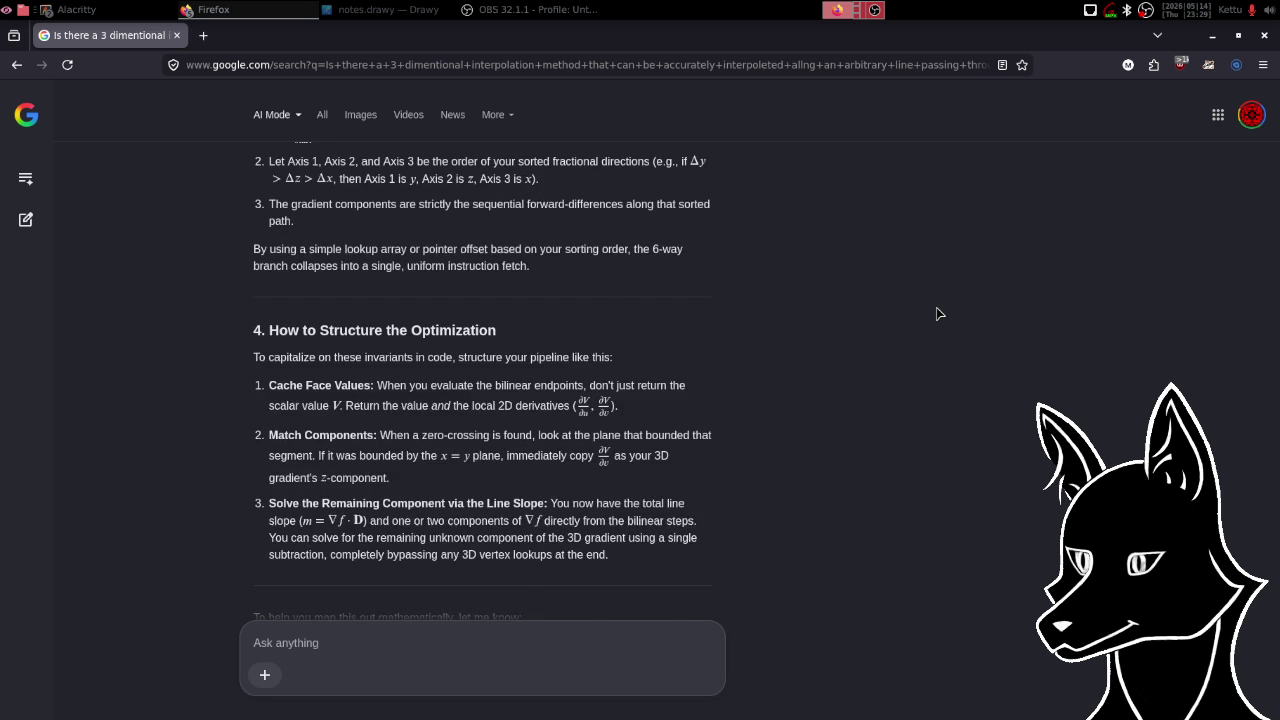
{"action": "scroll", "coordinate": [938, 313], "scroll_direction": "down", "scroll_amount": 2}
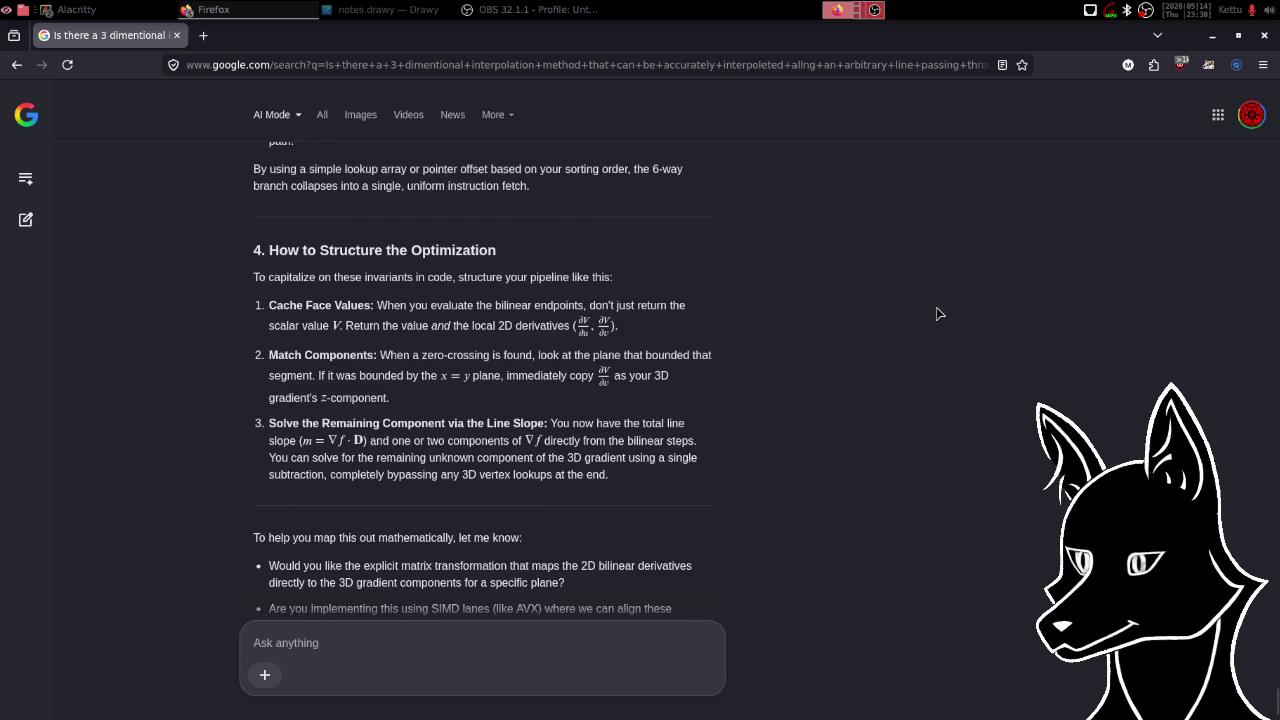
{"action": "scroll", "coordinate": [938, 313], "scroll_direction": "down", "scroll_amount": 3}
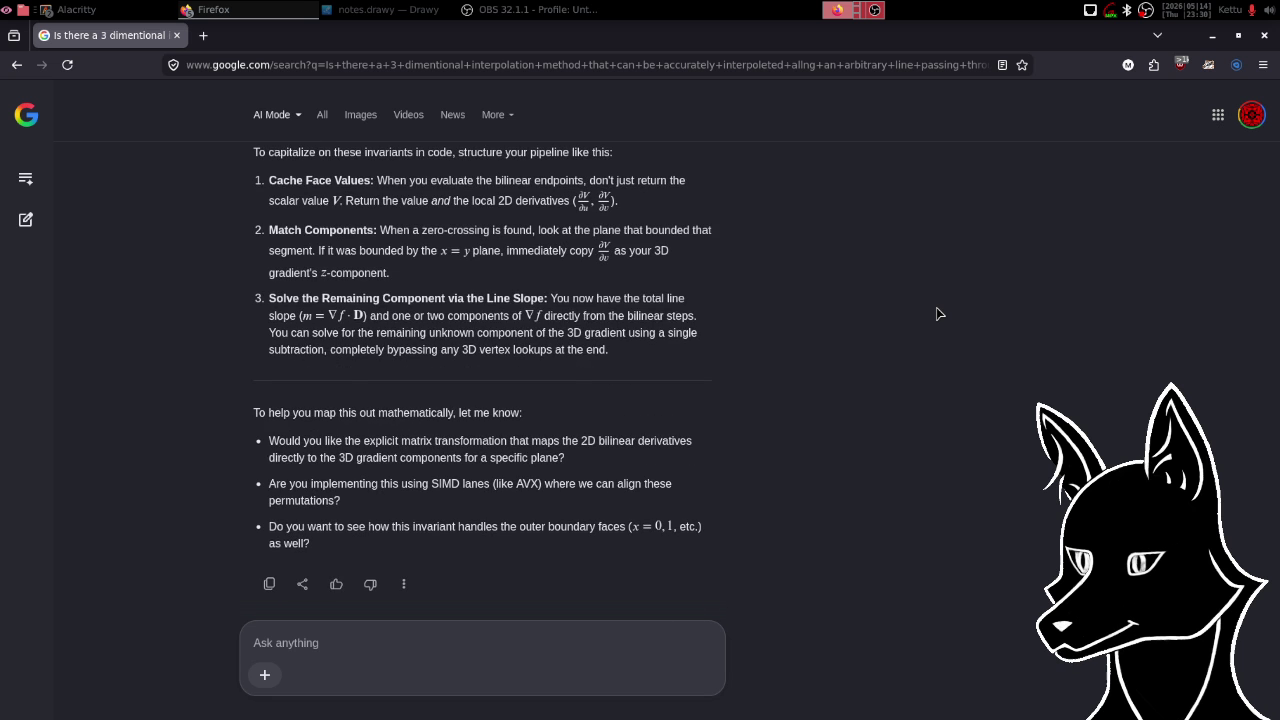
{"action": "scroll", "coordinate": [938, 313], "scroll_direction": "up", "scroll_amount": 6}
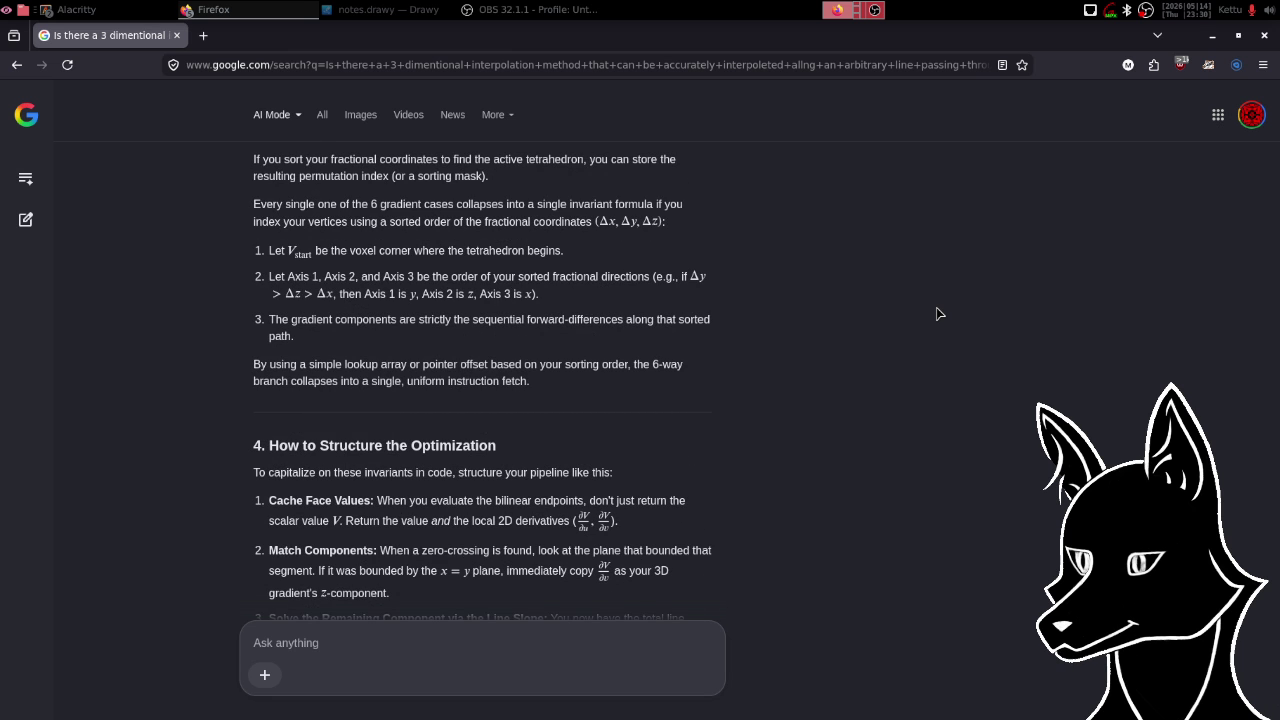
{"action": "scroll", "coordinate": [939, 313], "scroll_direction": "up", "scroll_amount": 3}
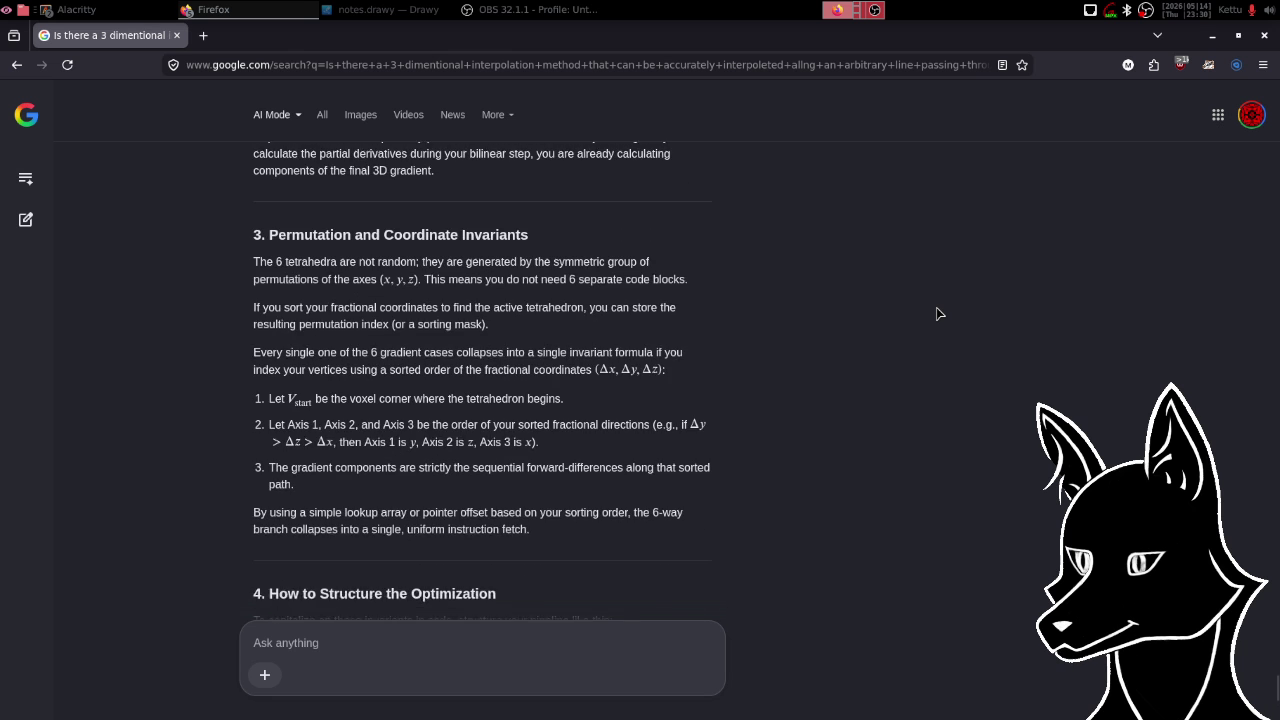
{"action": "scroll", "coordinate": [939, 313], "scroll_direction": "up", "scroll_amount": 5}
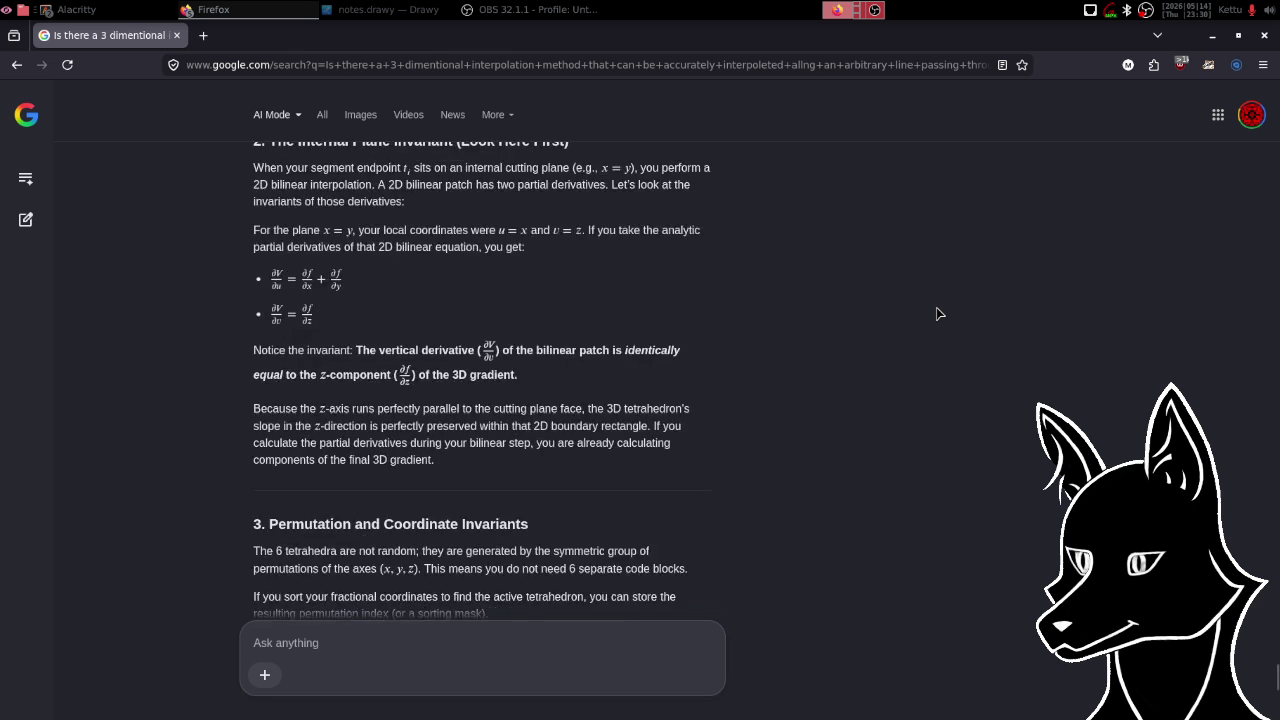
{"action": "scroll", "coordinate": [939, 313], "scroll_direction": "up", "scroll_amount": 4}
{"action": "scroll", "coordinate": [939, 313], "scroll_direction": "down", "scroll_amount": 1}
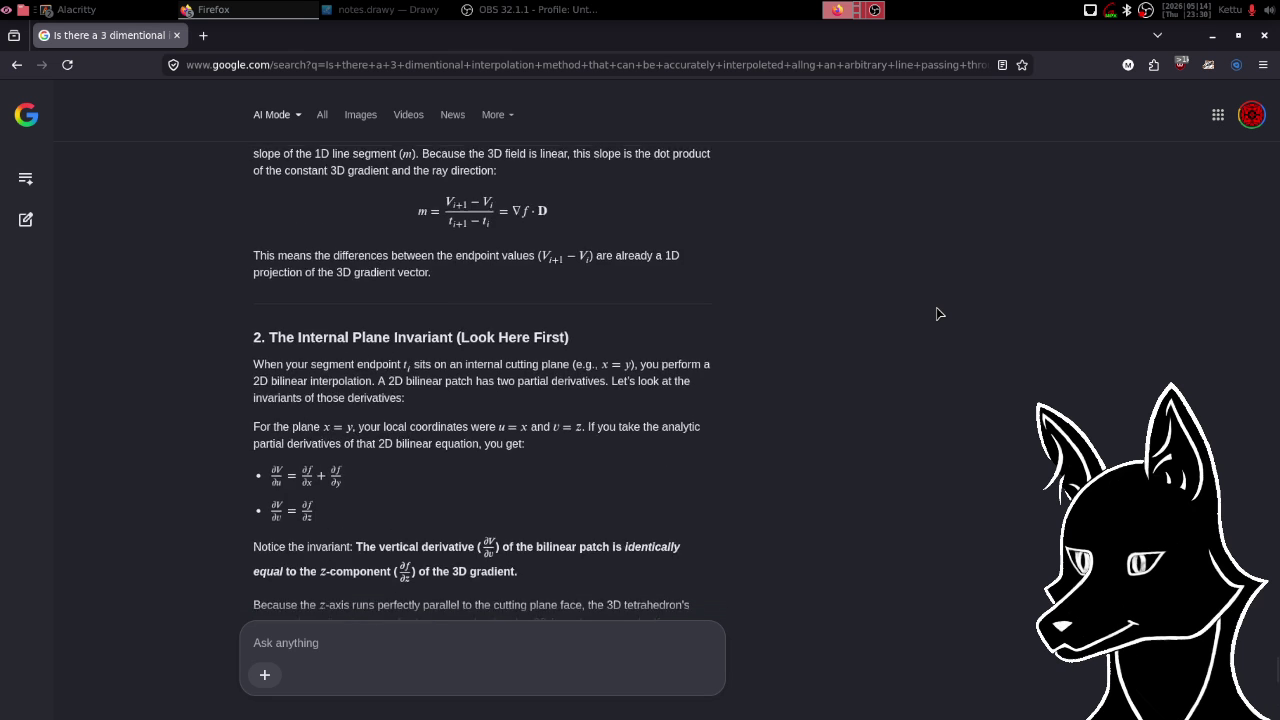
{"action": "scroll", "coordinate": [939, 313], "scroll_direction": "up", "scroll_amount": 5}
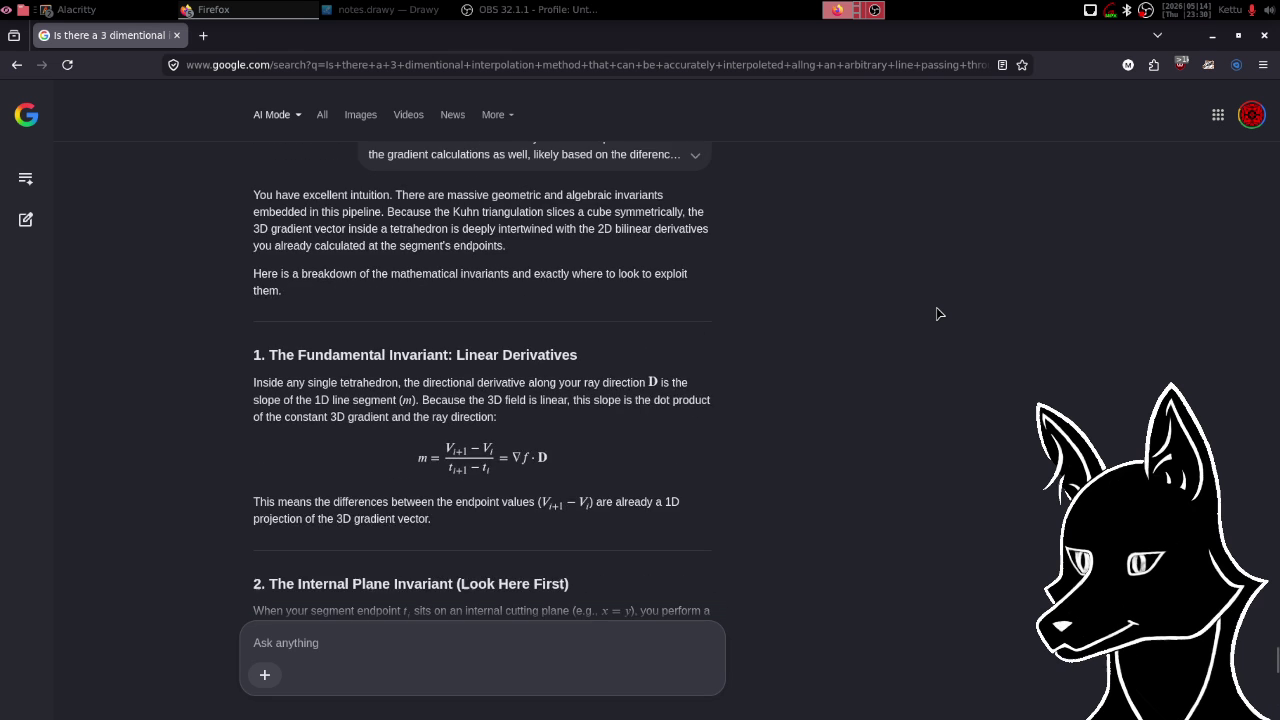
{"action": "scroll", "coordinate": [939, 313], "scroll_direction": "down", "scroll_amount": 3}
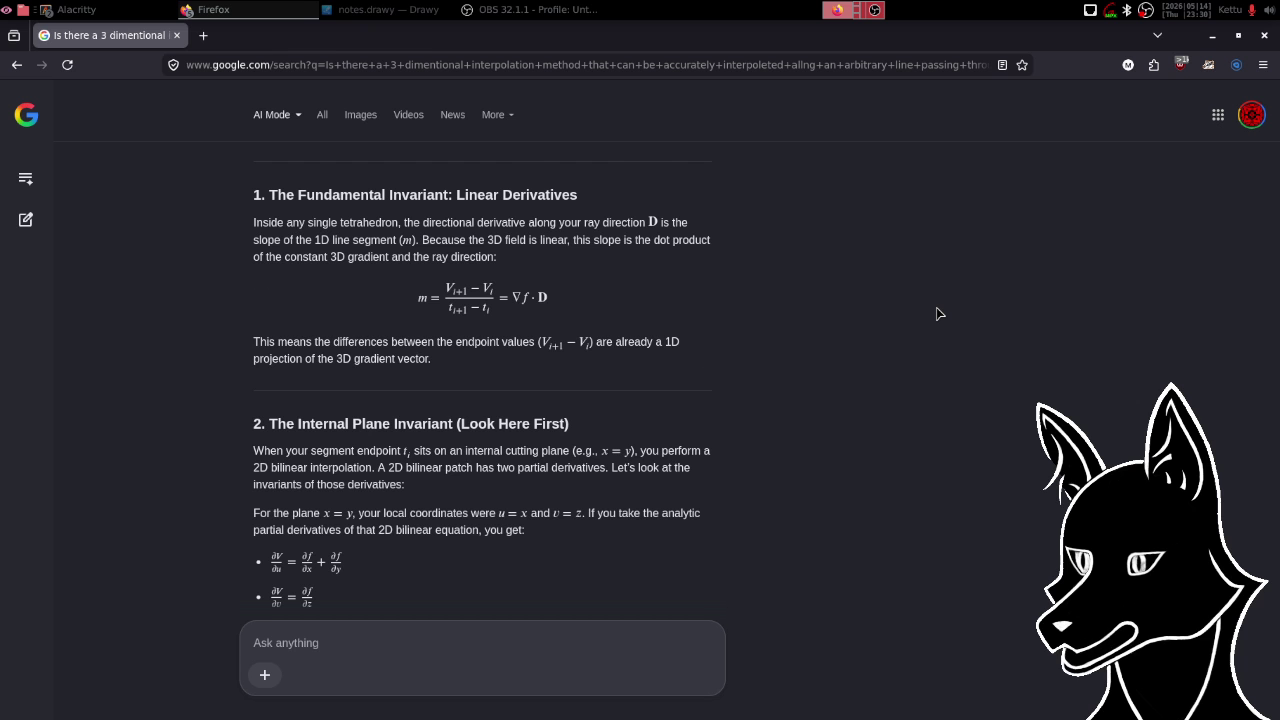
{"action": "scroll", "coordinate": [937, 314], "scroll_direction": "down", "scroll_amount": 1}
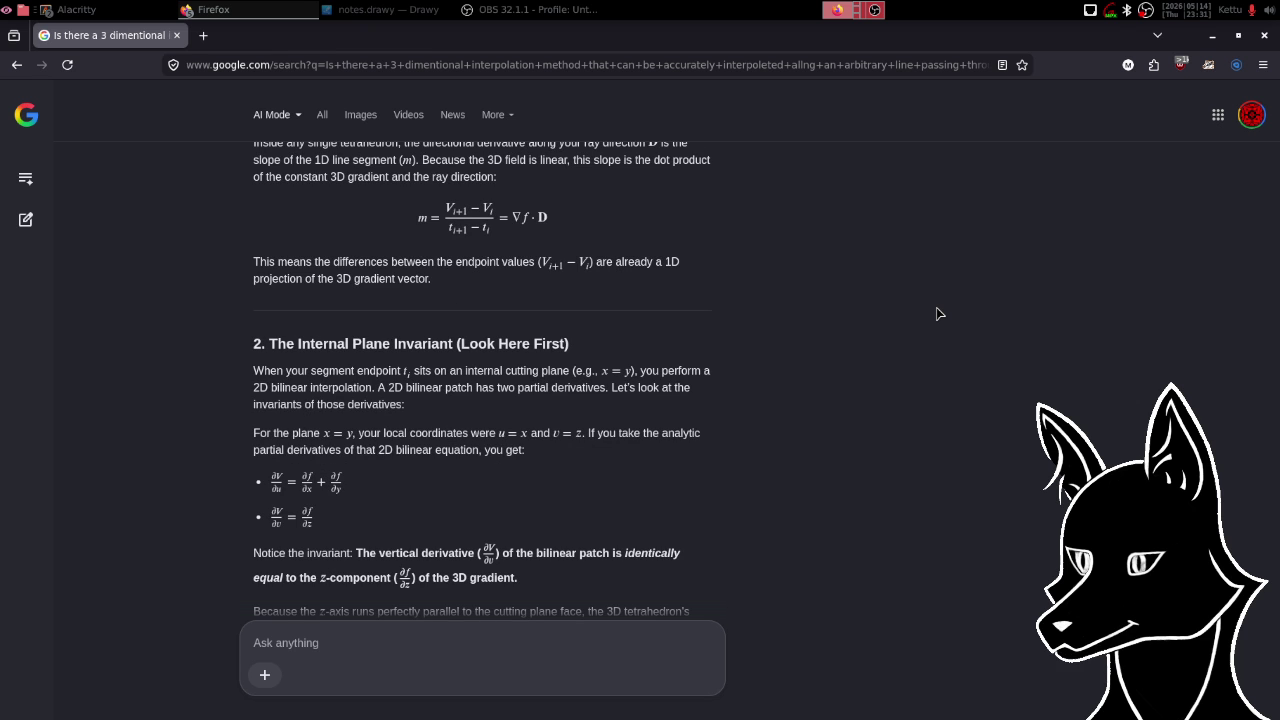
{"action": "scroll", "coordinate": [938, 314], "scroll_direction": "down", "scroll_amount": 3}
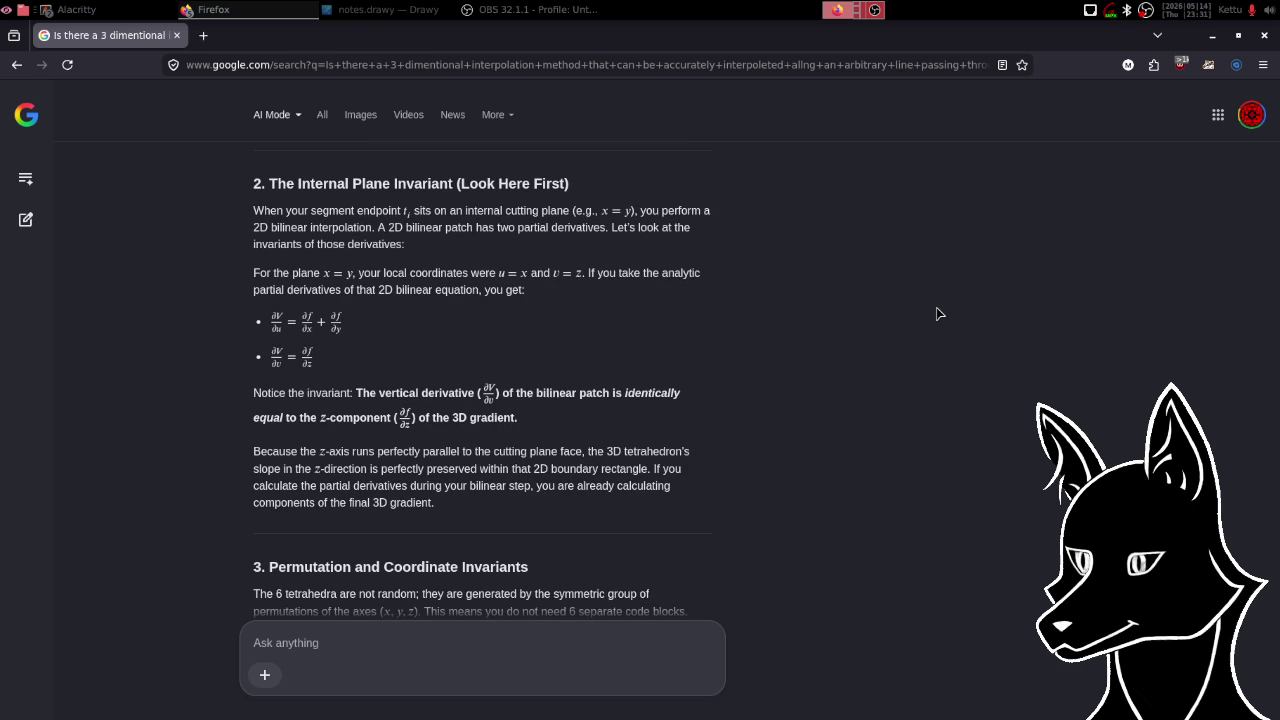
{"action": "scroll", "coordinate": [938, 314], "scroll_direction": "up", "scroll_amount": 2}
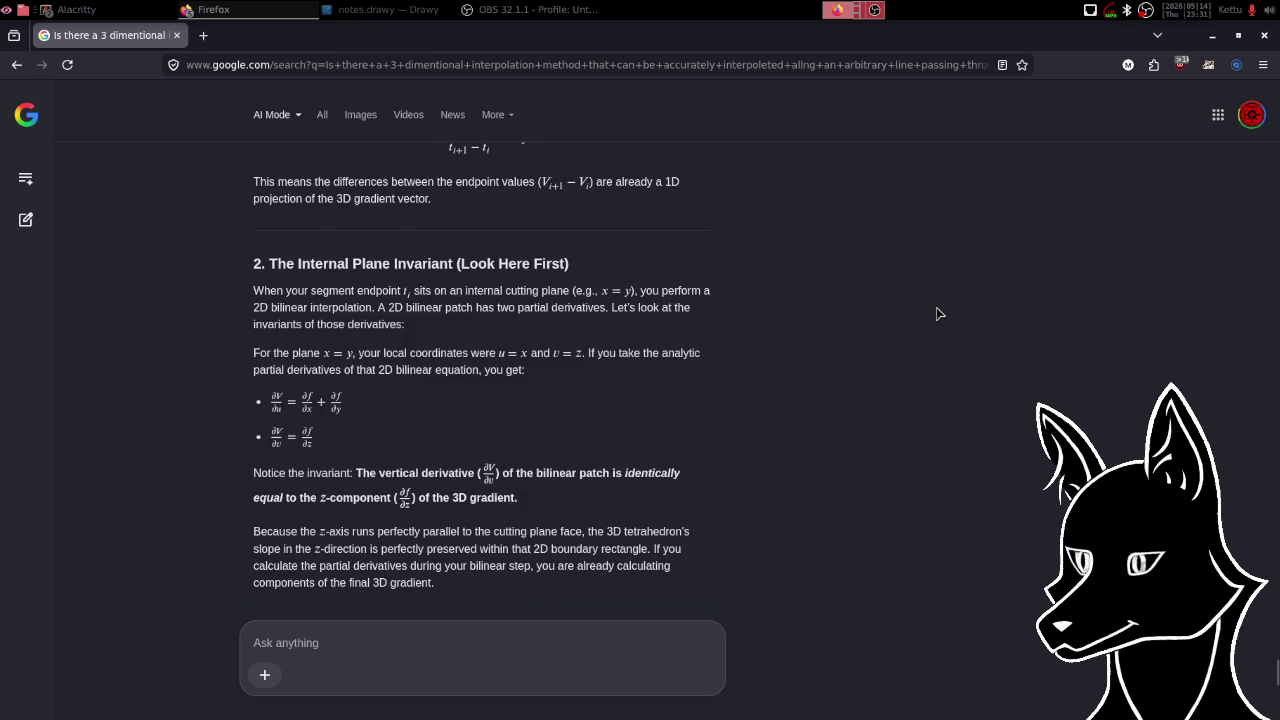
{"action": "scroll", "coordinate": [938, 314], "scroll_direction": "up", "scroll_amount": 3}
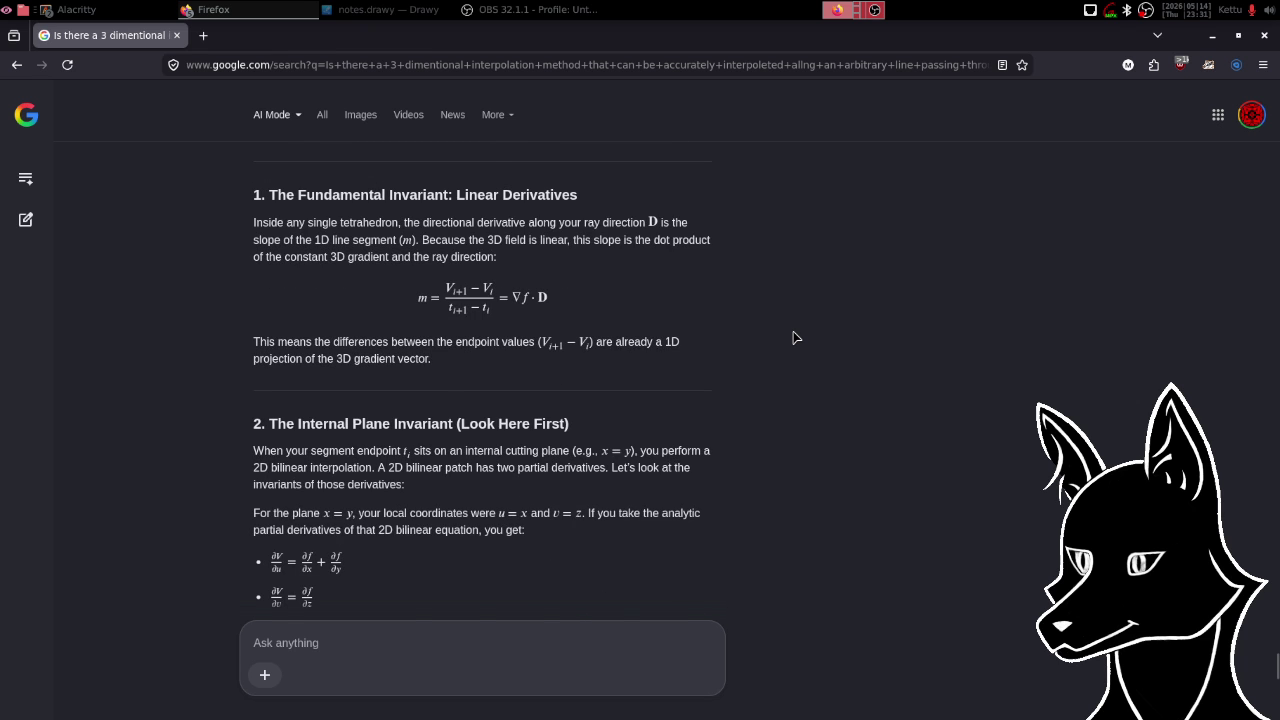
- Scroll to the invariants answer's closing offers: matrix mapping, SIMD (AVX) alignment, boundary-face handling
{"action": "scroll", "coordinate": [793, 338], "scroll_direction": "down", "scroll_amount": 2}
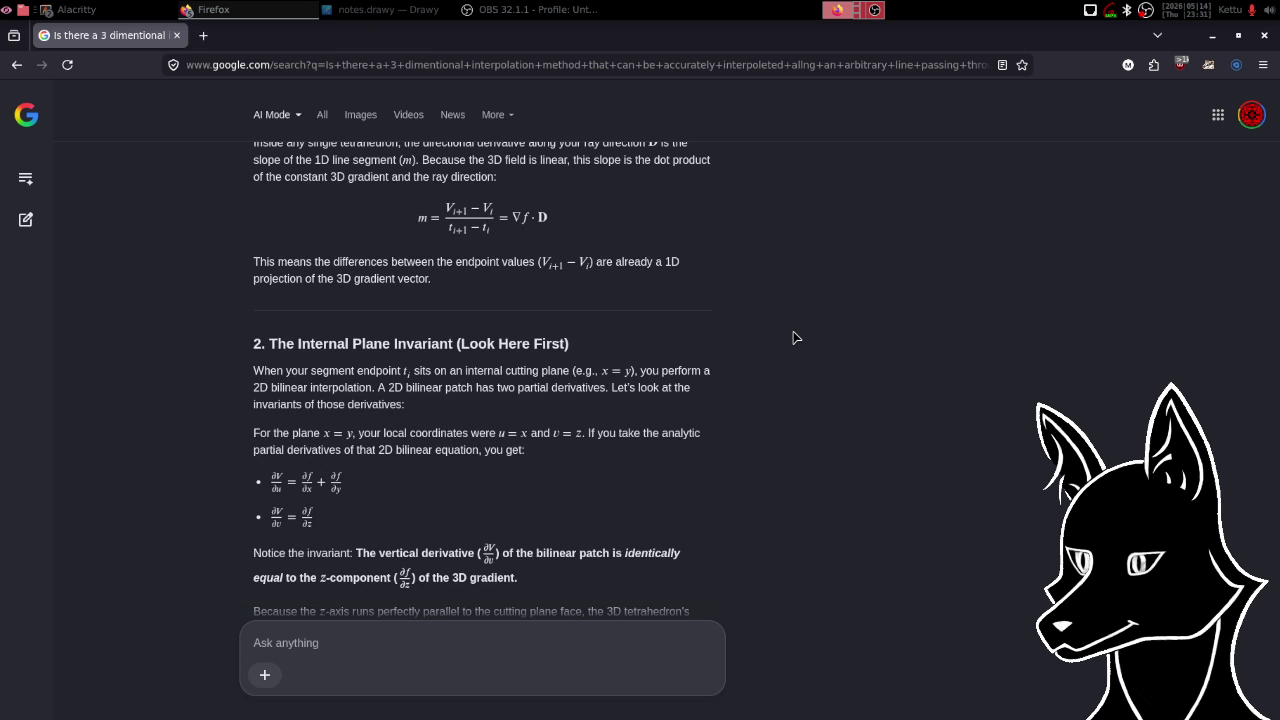
{"action": "scroll", "coordinate": [795, 337], "scroll_direction": "down", "scroll_amount": 2}
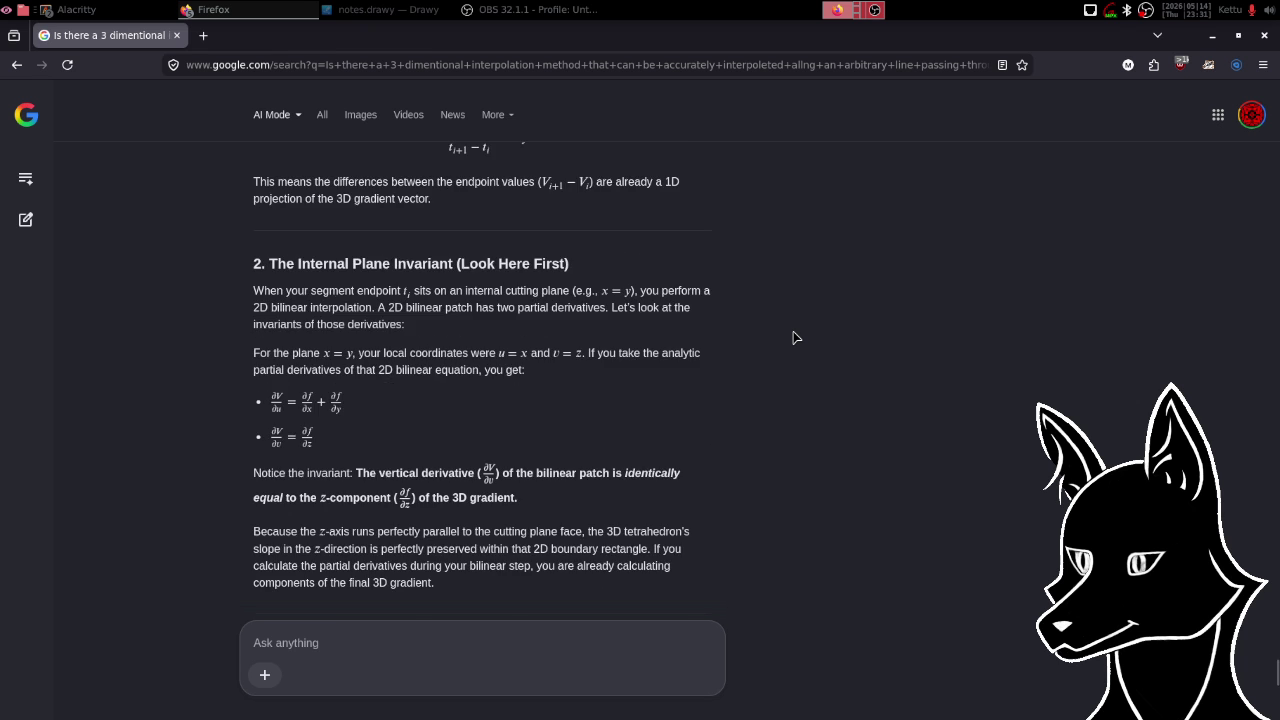
{"action": "scroll", "coordinate": [795, 337], "scroll_direction": "down", "scroll_amount": 2}
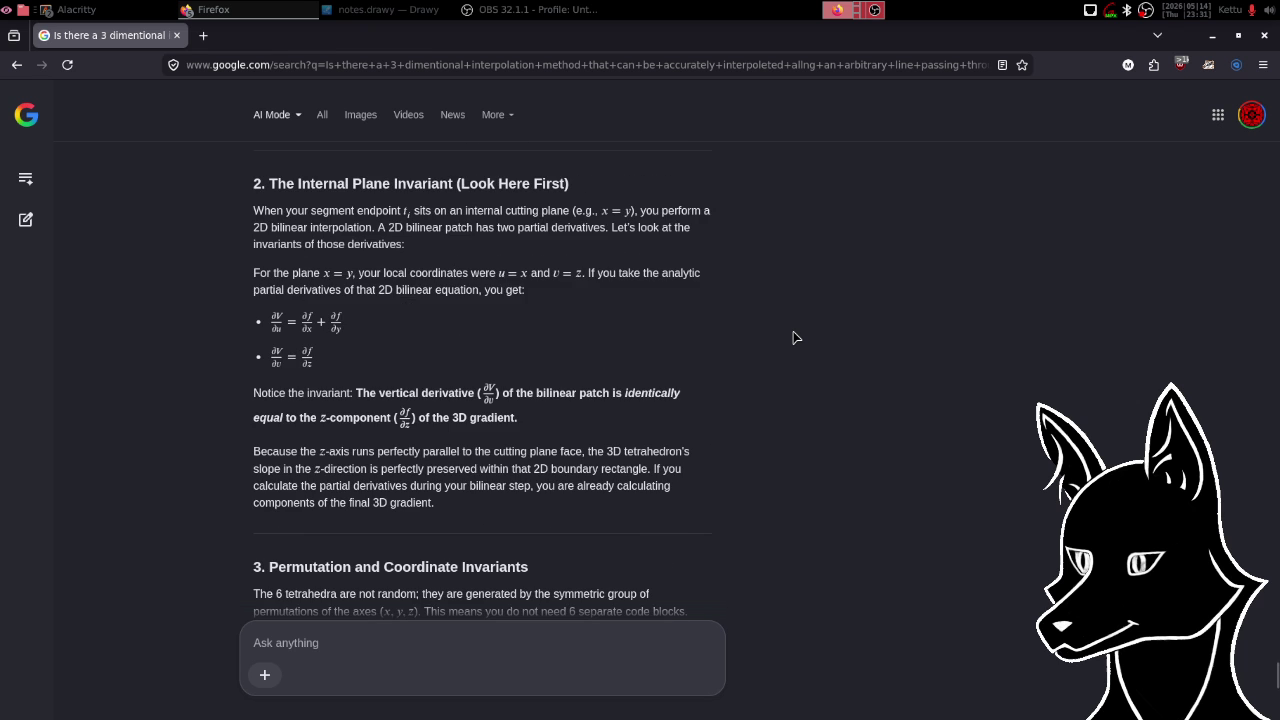
{"action": "scroll", "coordinate": [795, 337], "scroll_direction": "down", "scroll_amount": 6}
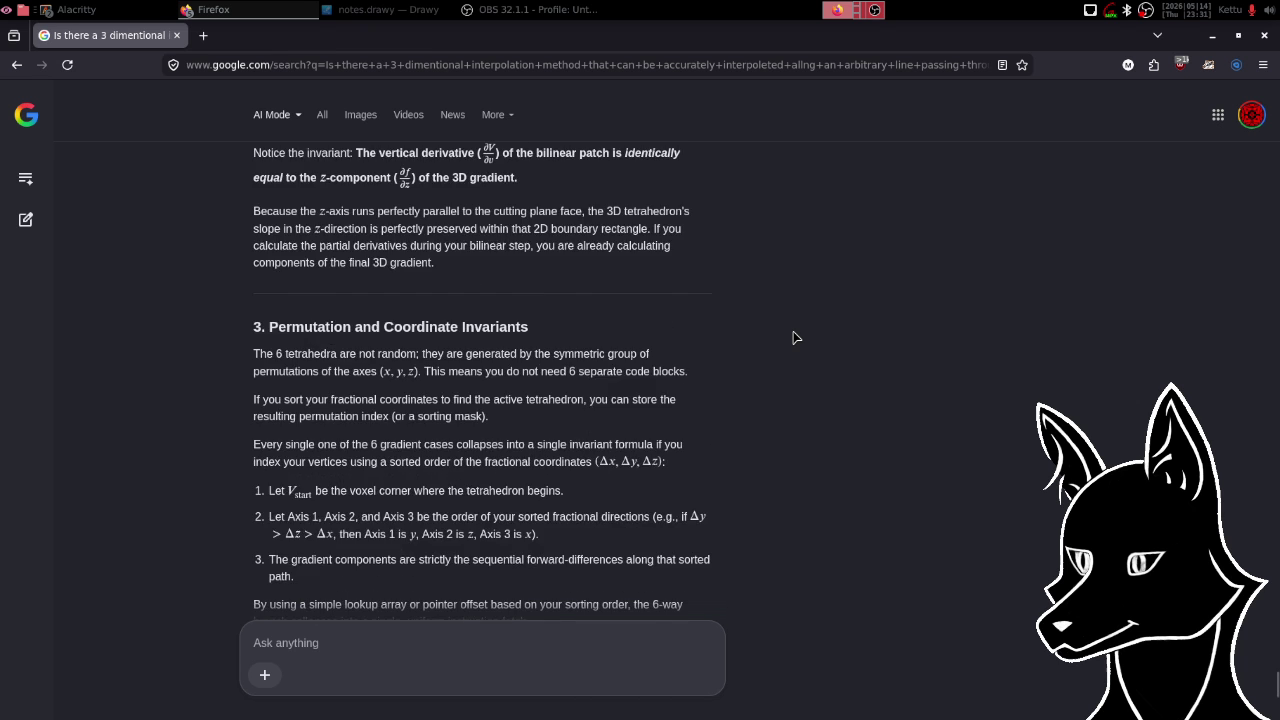
{"action": "scroll", "coordinate": [795, 337], "scroll_direction": "down", "scroll_amount": 1}
{"action": "scroll", "coordinate": [795, 337], "scroll_direction": "down", "scroll_amount": 3}
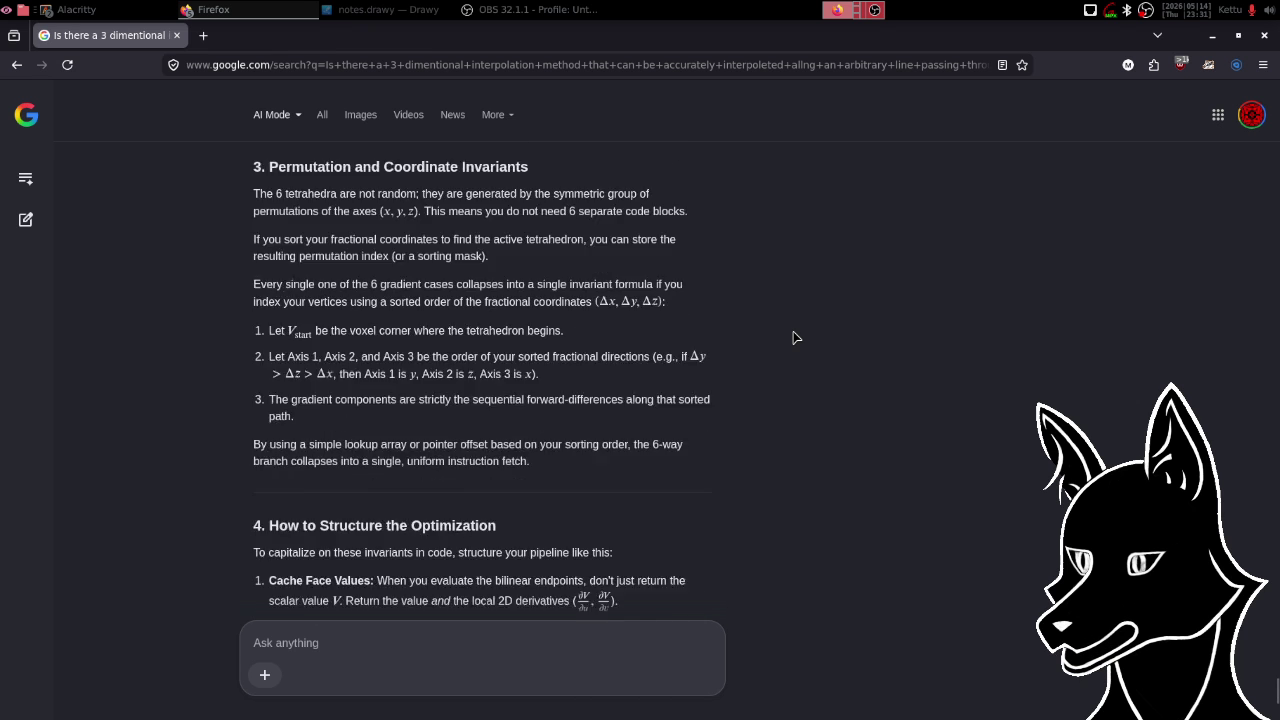
{"action": "scroll", "coordinate": [795, 337], "scroll_direction": "down", "scroll_amount": 2}
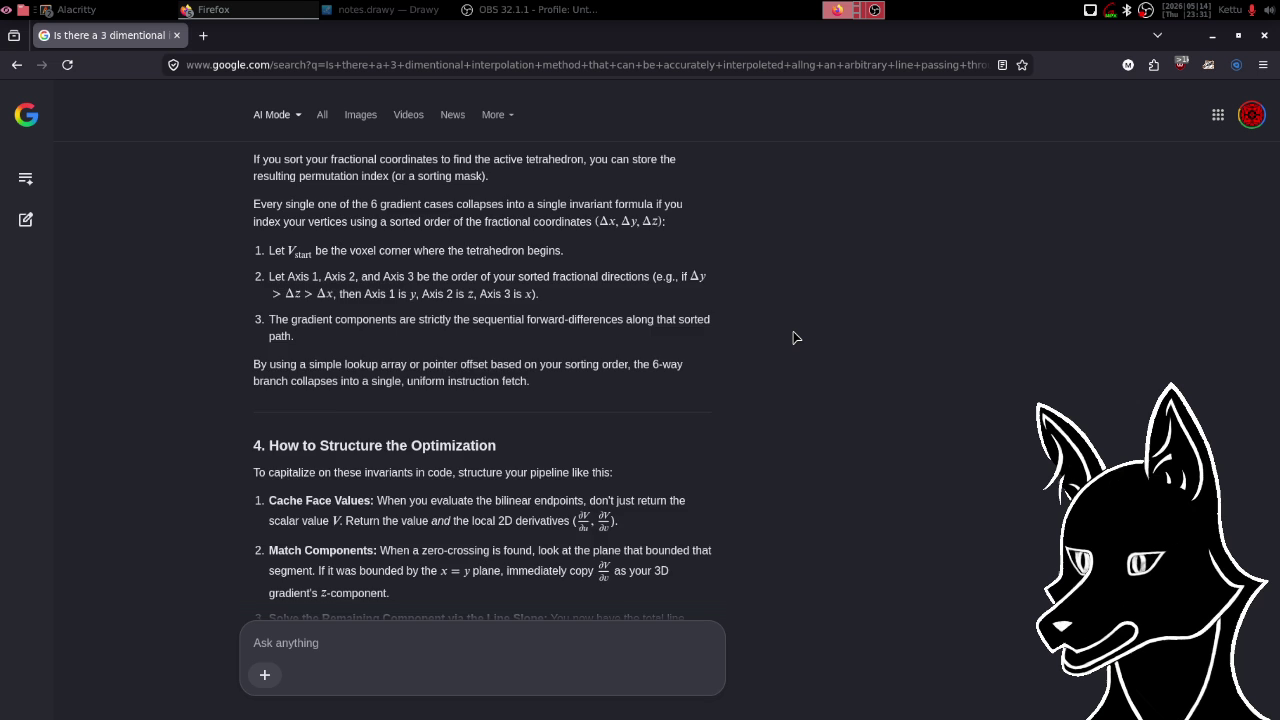
{"action": "scroll", "coordinate": [795, 337], "scroll_direction": "down", "scroll_amount": 4}
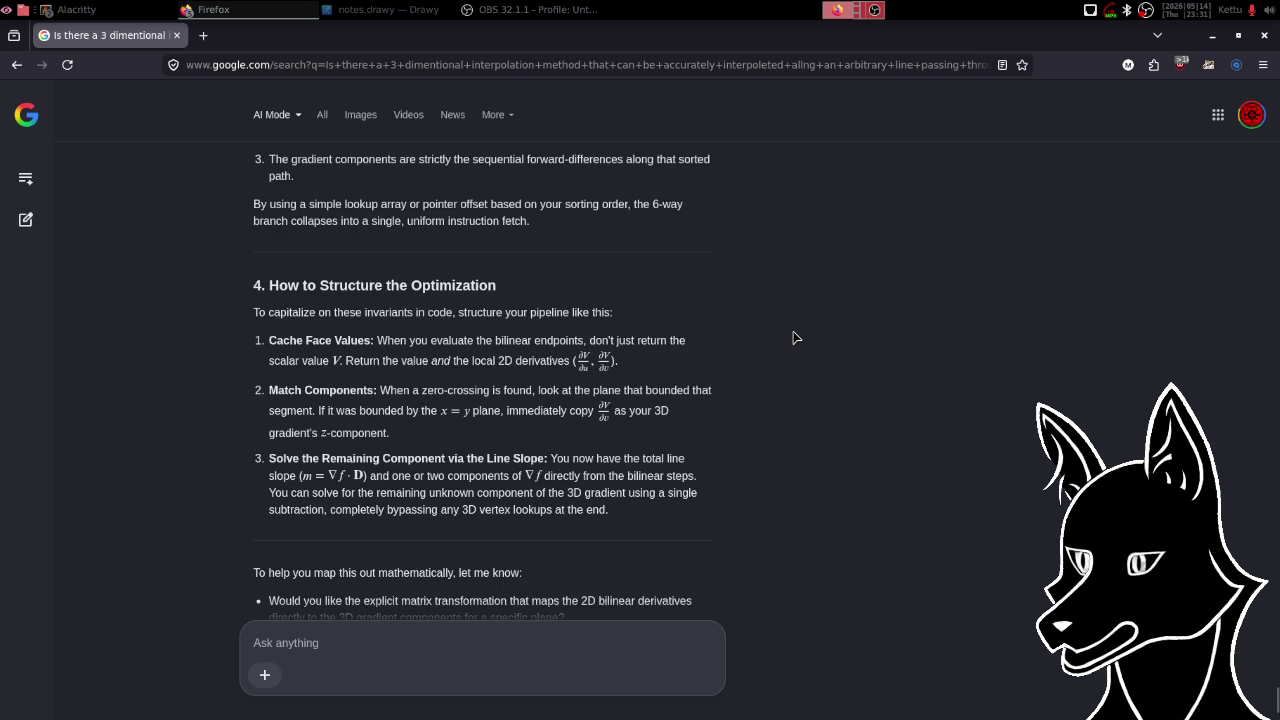
{"action": "scroll", "coordinate": [795, 337], "scroll_direction": "down", "scroll_amount": 4}
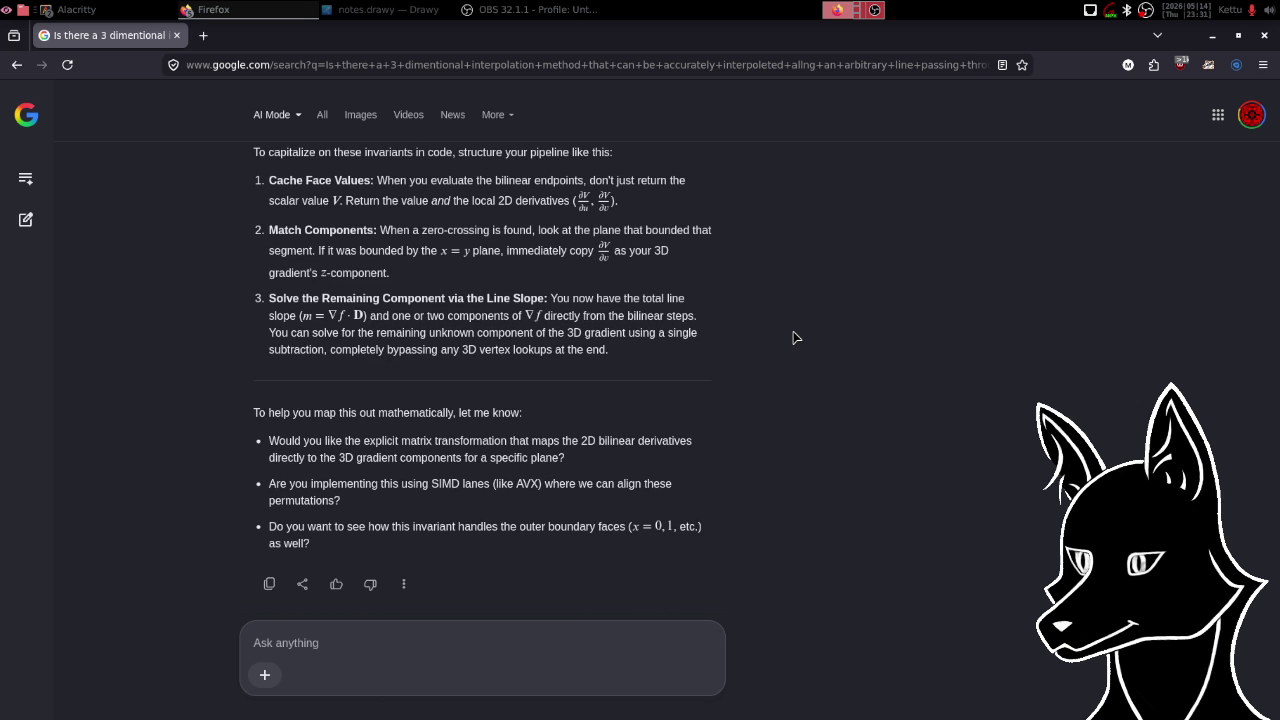
- Scroll back up through the invariants answer to section 2, The Internal Plane Invariant
{"action": "scroll", "coordinate": [795, 338], "scroll_direction": "up", "scroll_amount": 3}
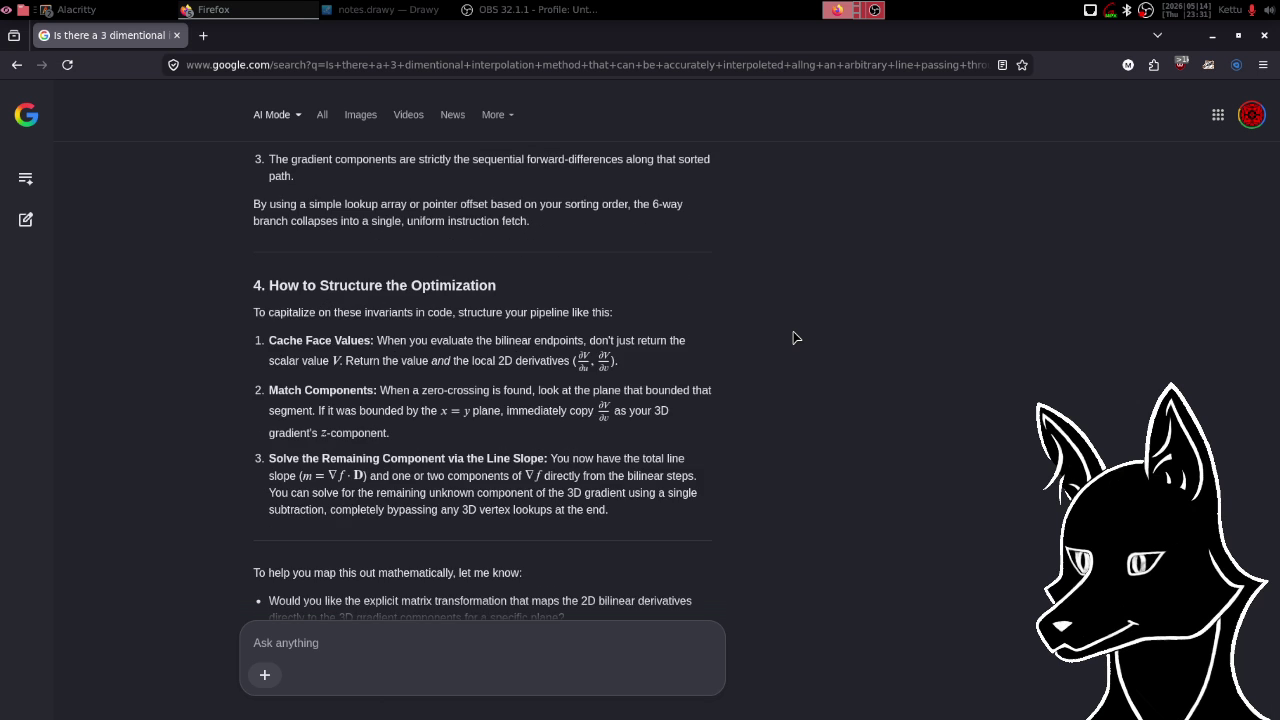
{"action": "scroll", "coordinate": [795, 338], "scroll_direction": "up", "scroll_amount": 3}
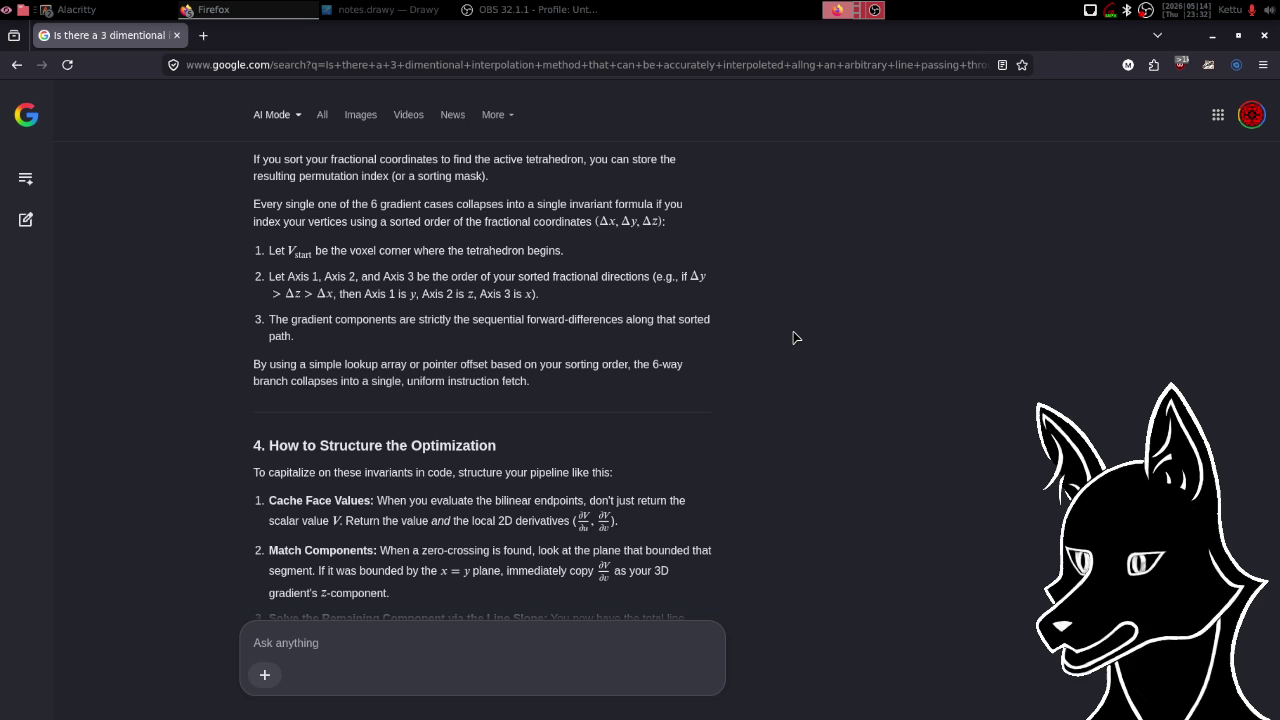
{"action": "scroll", "coordinate": [793, 338], "scroll_direction": "down", "scroll_amount": 3}
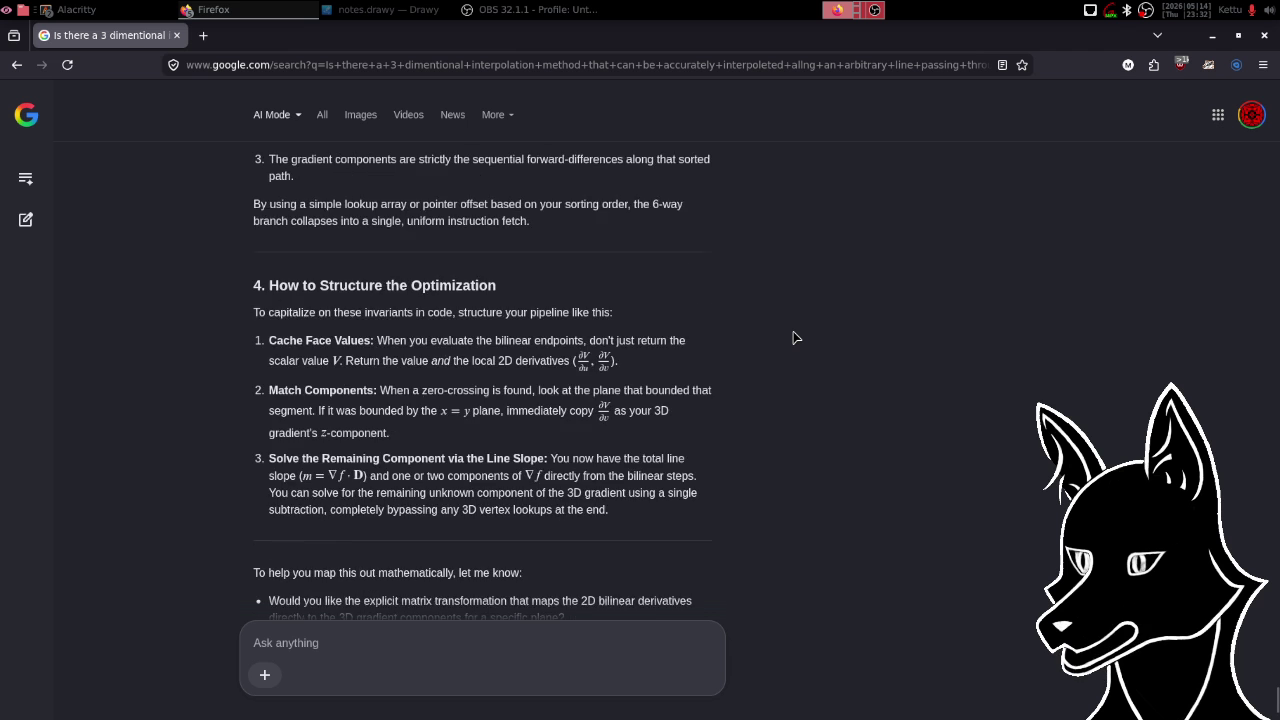
{"action": "scroll", "coordinate": [793, 338], "scroll_direction": "down", "scroll_amount": 2}
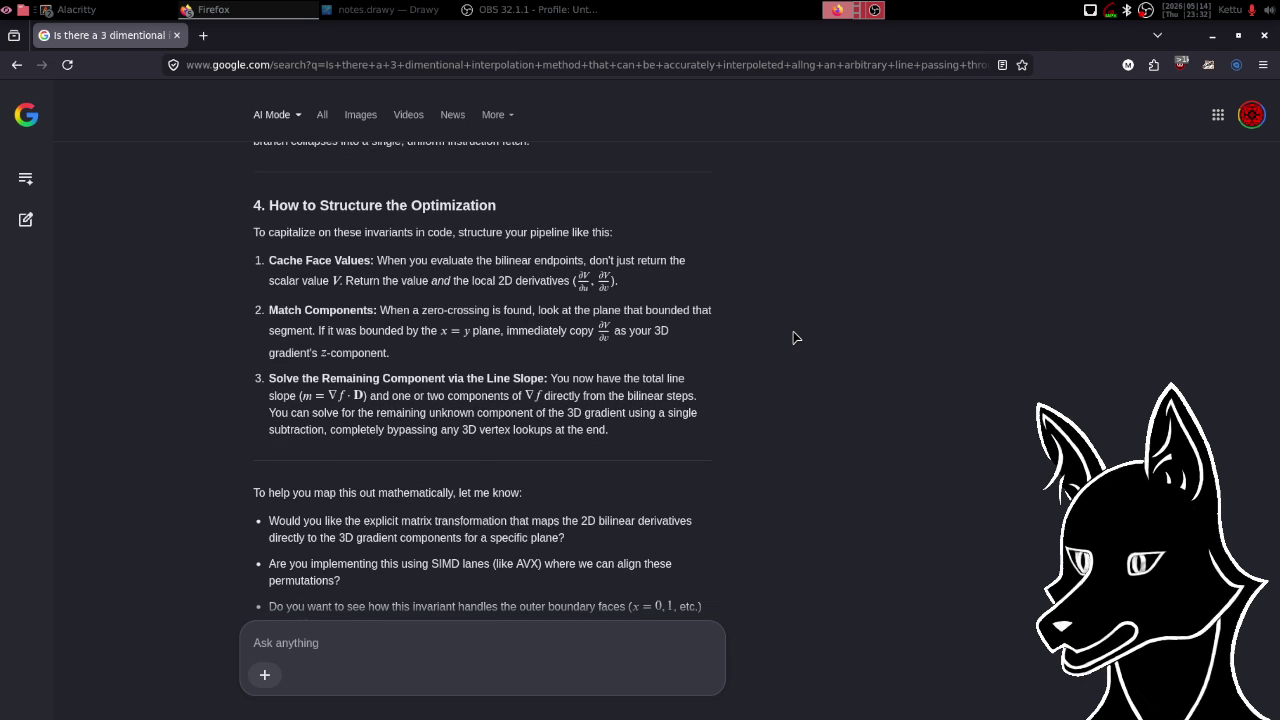
{"action": "scroll", "coordinate": [793, 338], "scroll_direction": "down", "scroll_amount": 2}
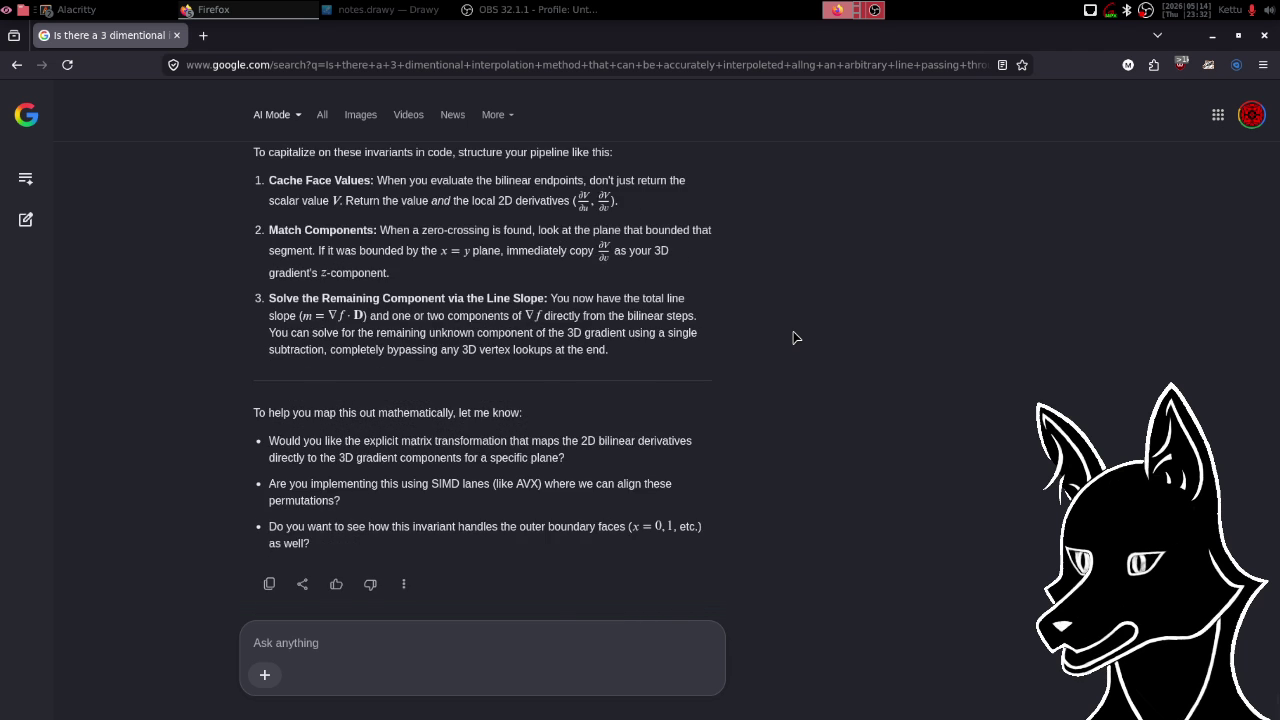
{"action": "scroll", "coordinate": [793, 338], "scroll_direction": "up", "scroll_amount": 3}
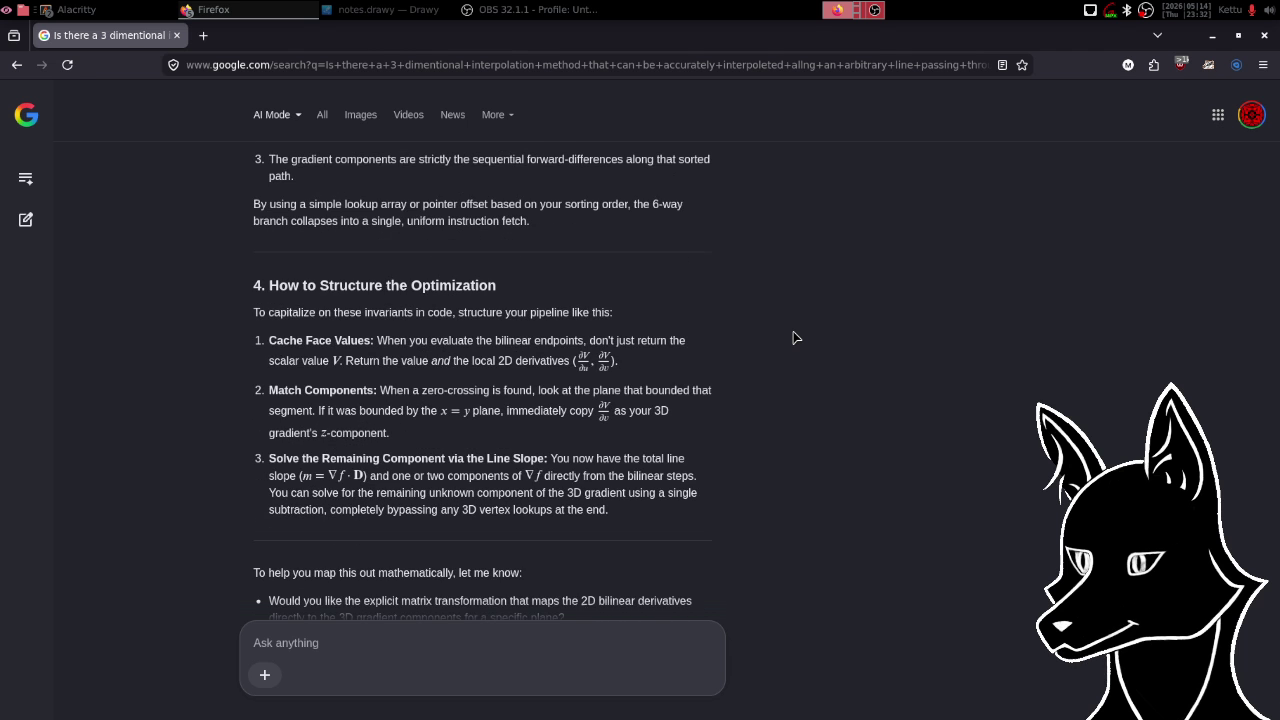
{"action": "scroll", "coordinate": [793, 338], "scroll_direction": "up", "scroll_amount": 4}
{"action": "scroll", "coordinate": [793, 338], "scroll_direction": "up", "scroll_amount": 1}
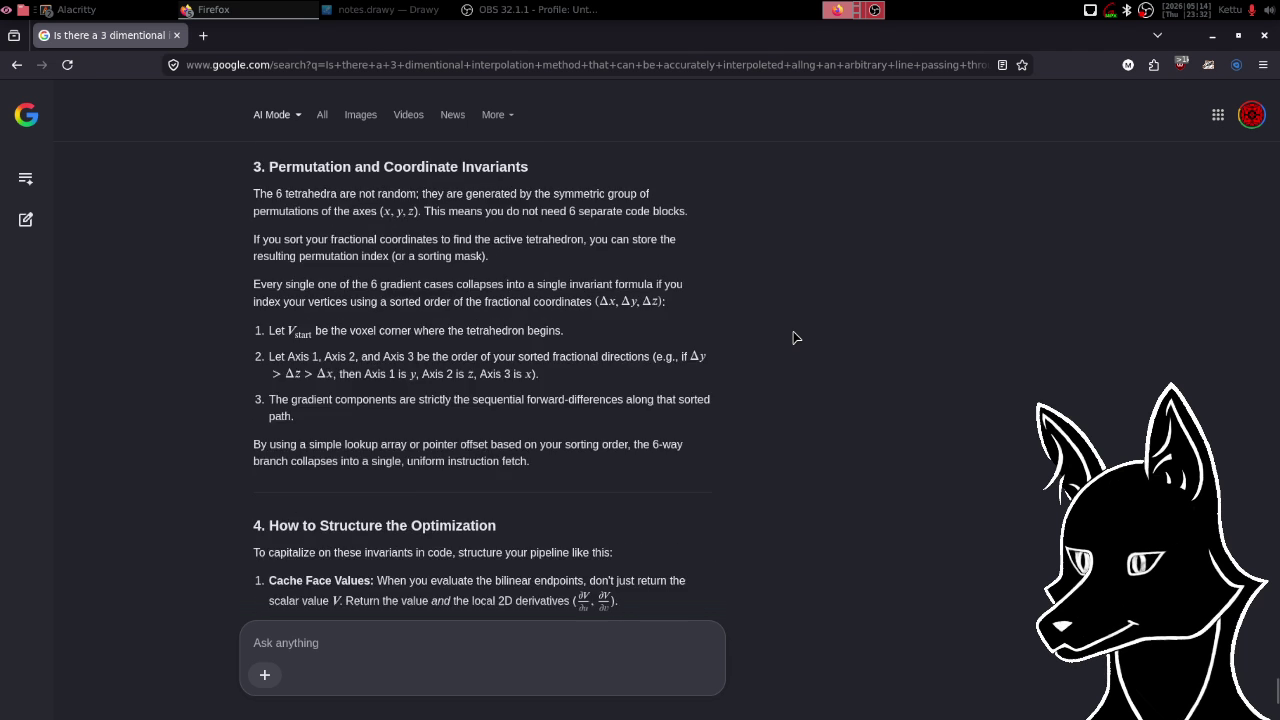
{"action": "scroll", "coordinate": [793, 338], "scroll_direction": "up", "scroll_amount": 7}
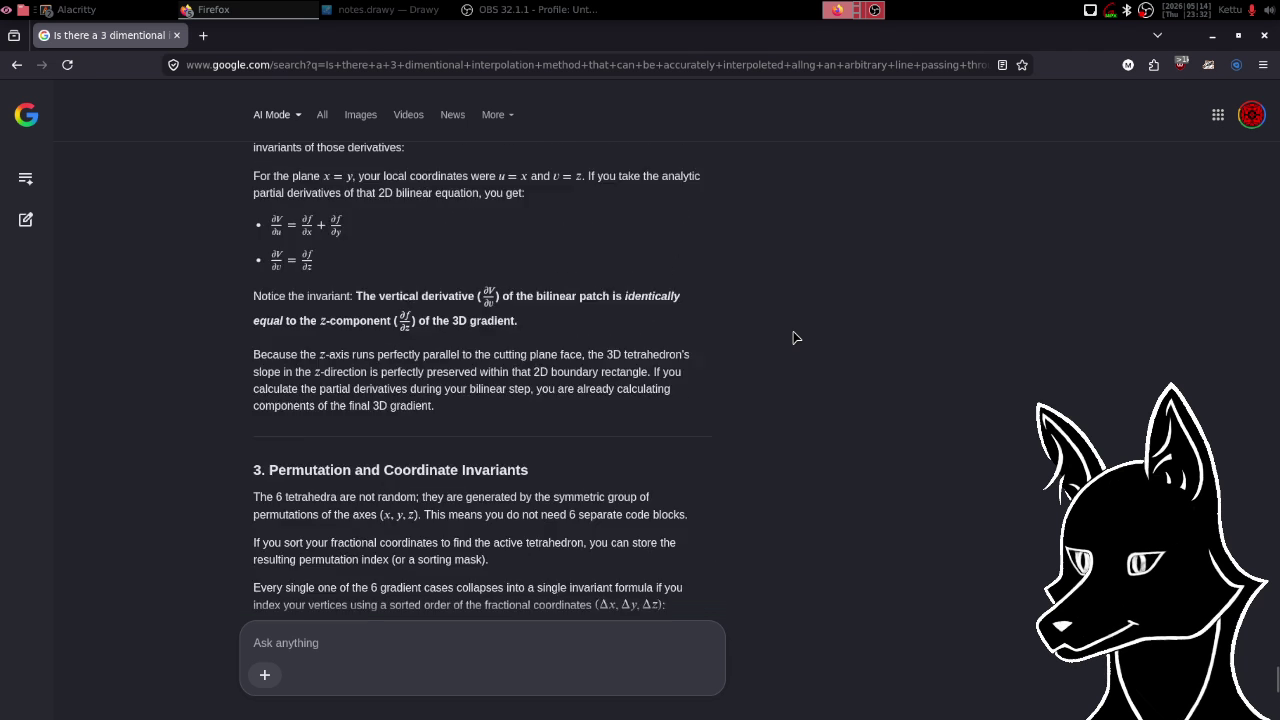
{"action": "scroll", "coordinate": [793, 338], "scroll_direction": "up", "scroll_amount": 4}
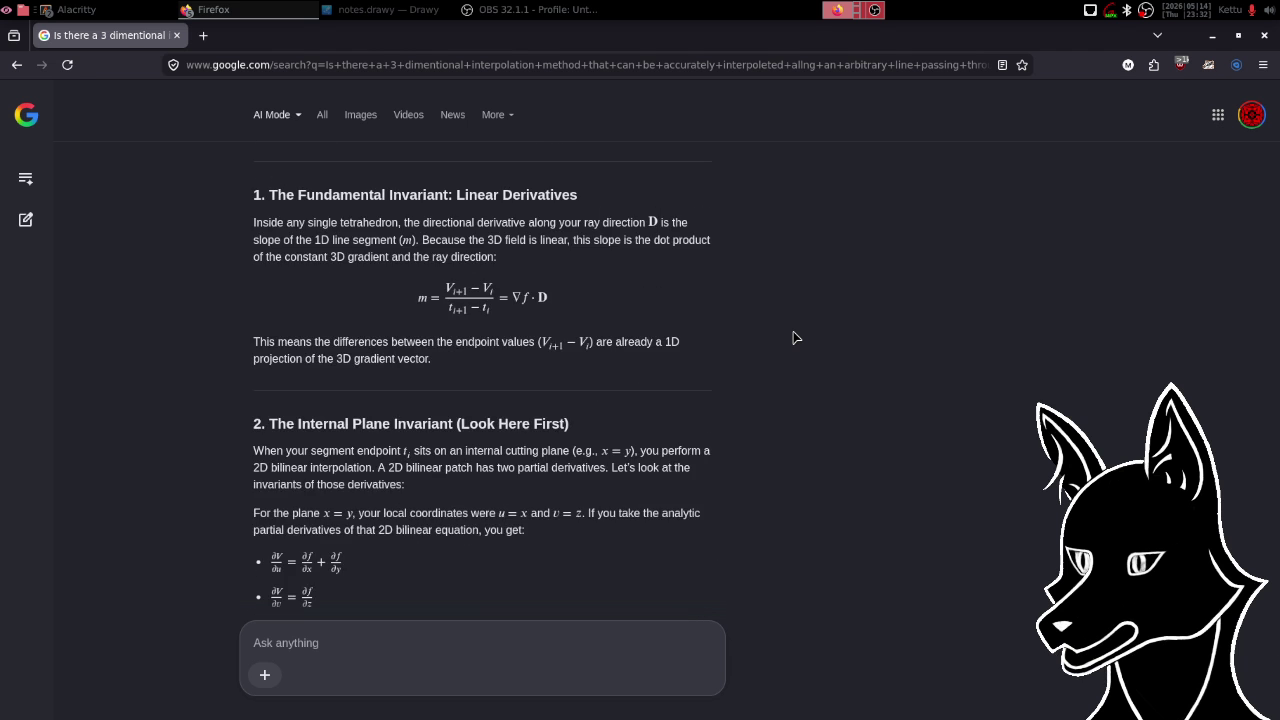
{"action": "scroll", "coordinate": [793, 338], "scroll_direction": "down", "scroll_amount": 3}
{"action": "scroll", "coordinate": [793, 338], "scroll_direction": "down", "scroll_amount": 2}
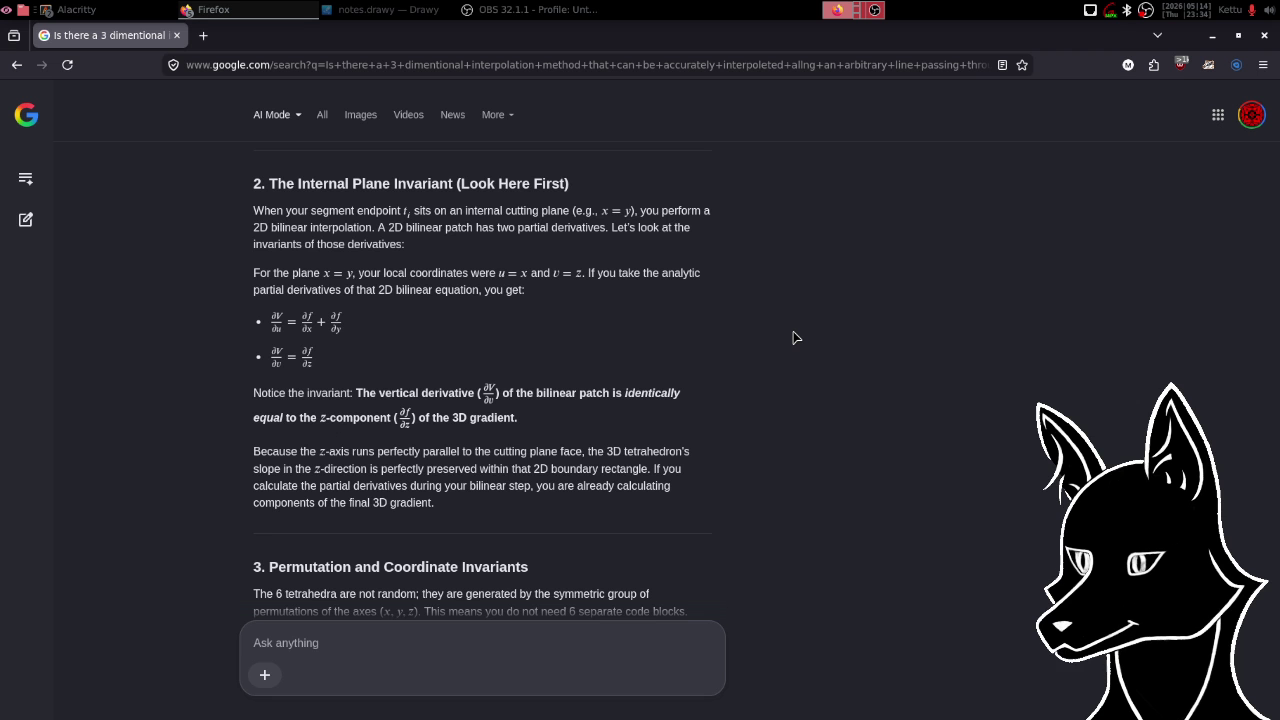
- Ask how to calculate the relevant partial derivatives during the bilinear interpolation step
{"action": "left_click", "coordinate": [372, 648]}
{"action": "type", "text": "o"}
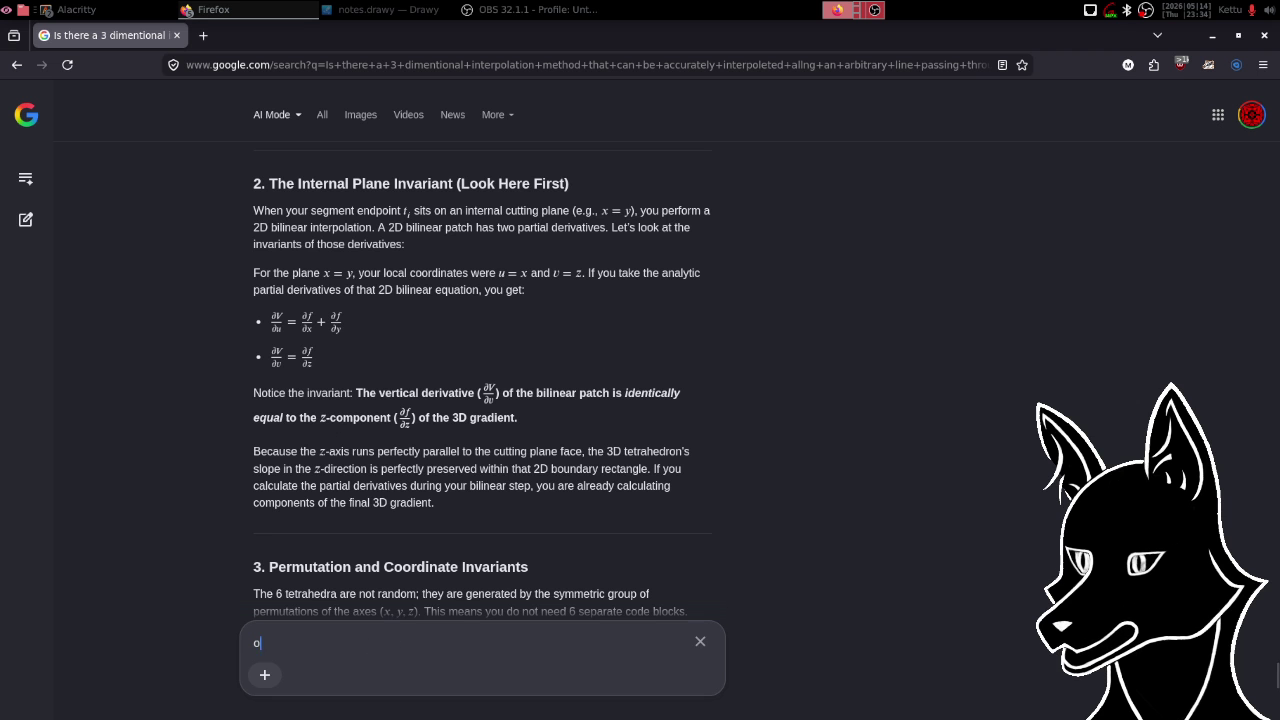
{"action": "type", "text": "kay, so how "}
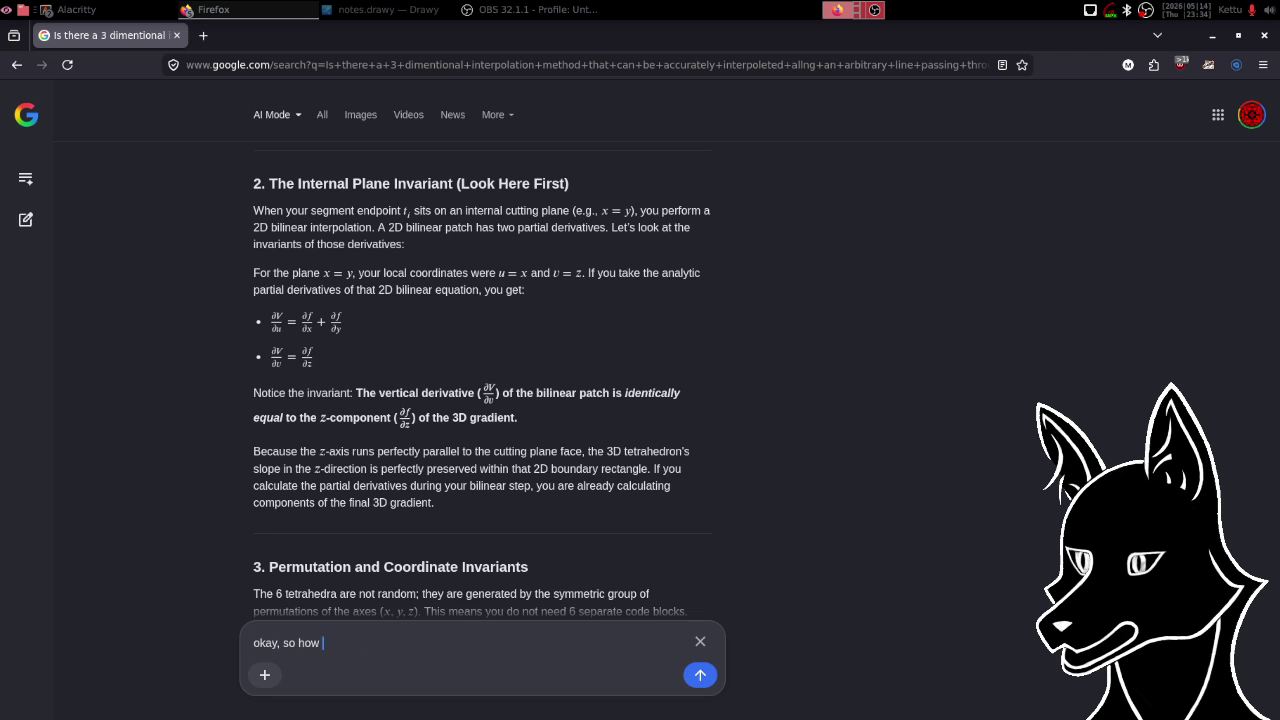
{"action": "type", "text": "would you calculat"}
{"action": "type", "text": "e the relv"}
{"action": "type", "text": "ent partial deriv"}
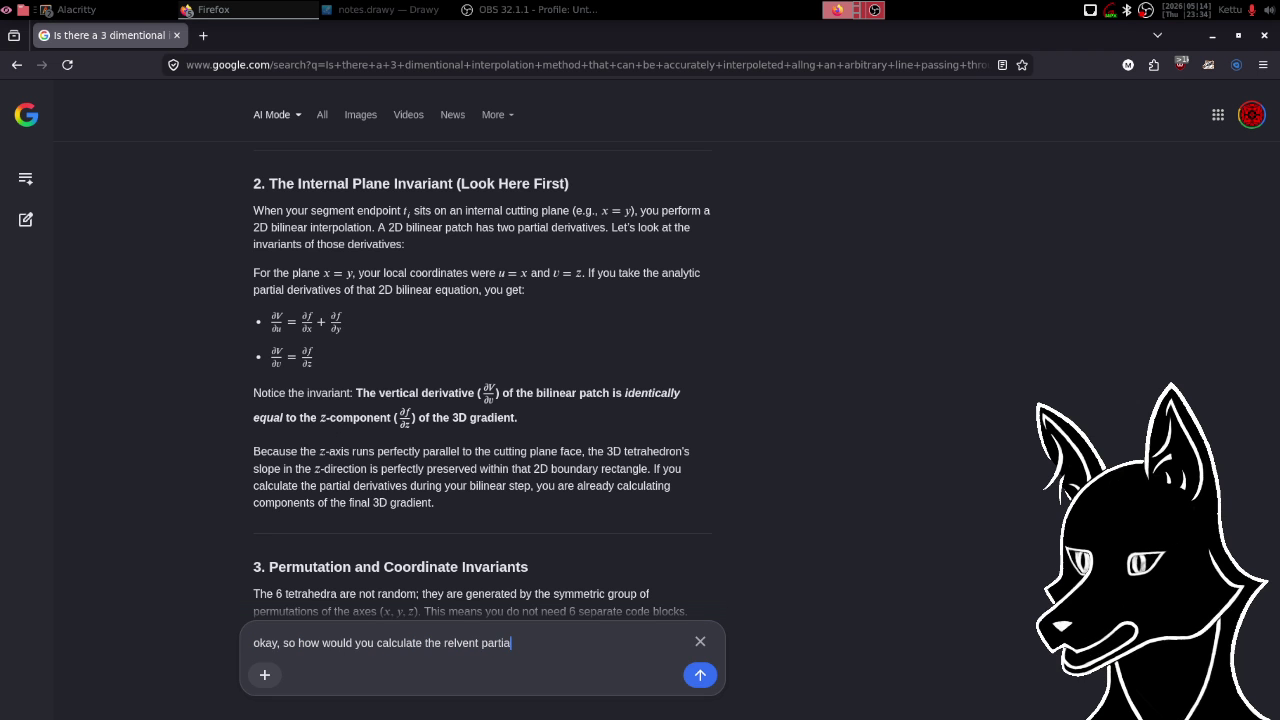
{"action": "type", "text": "atives du"}
{"action": "type", "text": "ring the bil"}
{"action": "type", "text": "inea"}
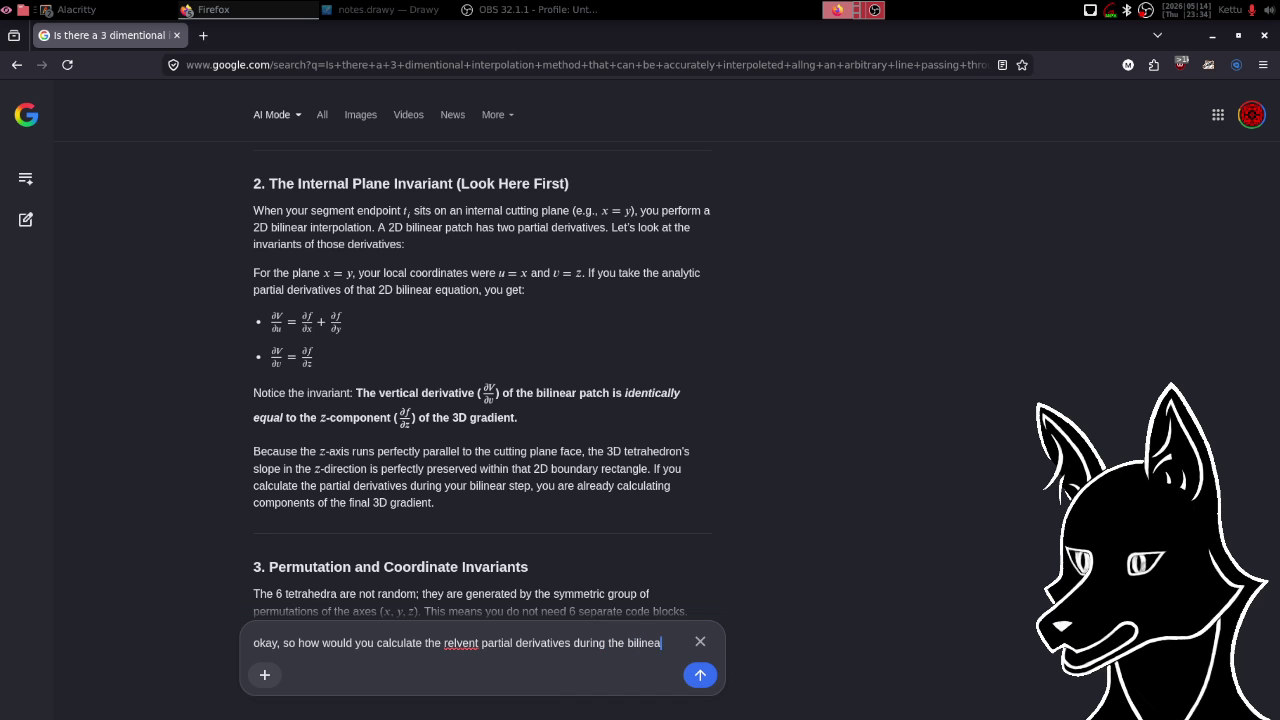
{"action": "type", "text": "r interpol"}
{"action": "type", "text": "ation ste"}
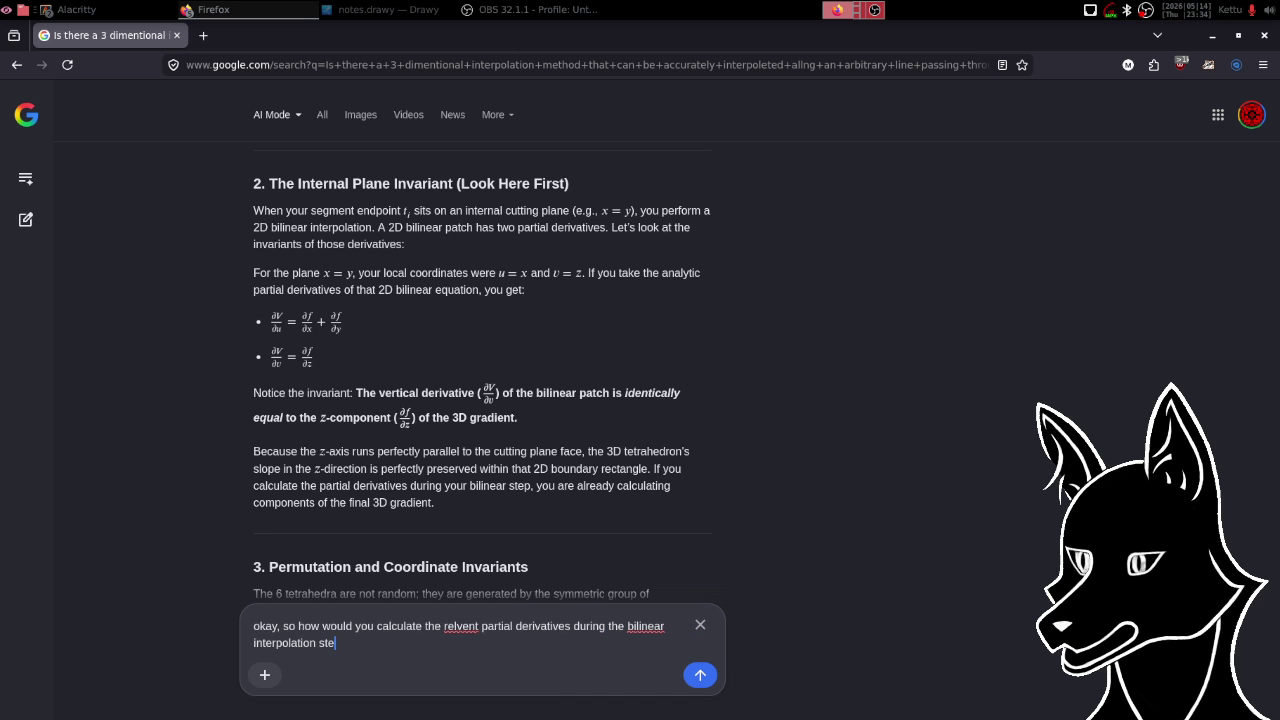
{"action": "type", "text": "p?"}
{"action": "key", "text": "Return"}
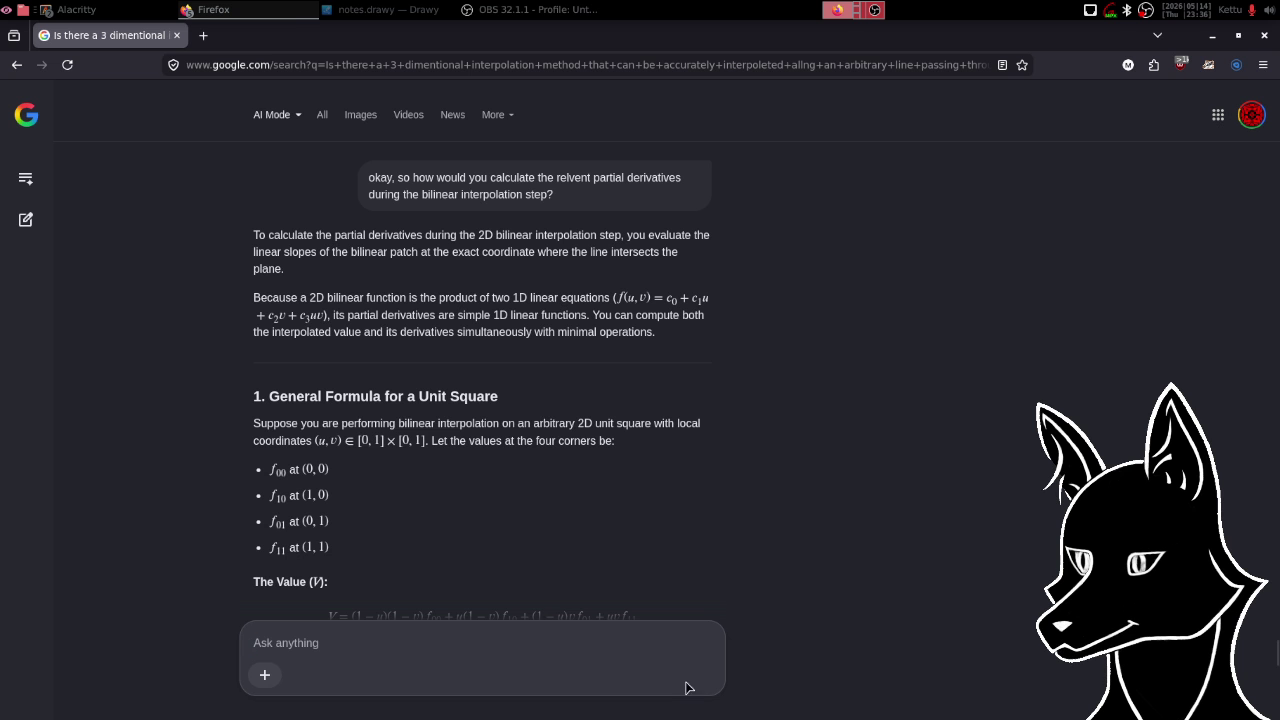
{"action": "scroll", "coordinate": [786, 416], "scroll_direction": "down", "scroll_amount": 2}
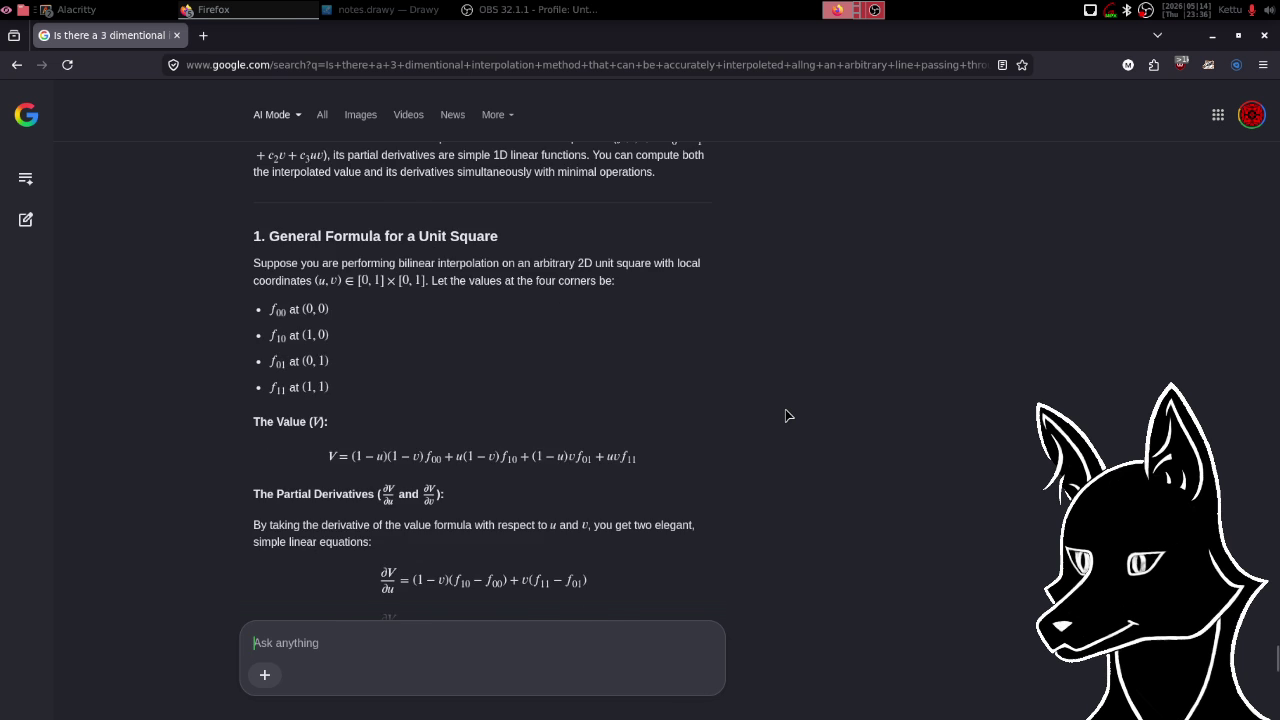
{"action": "scroll", "coordinate": [786, 416], "scroll_direction": "down", "scroll_amount": 1}
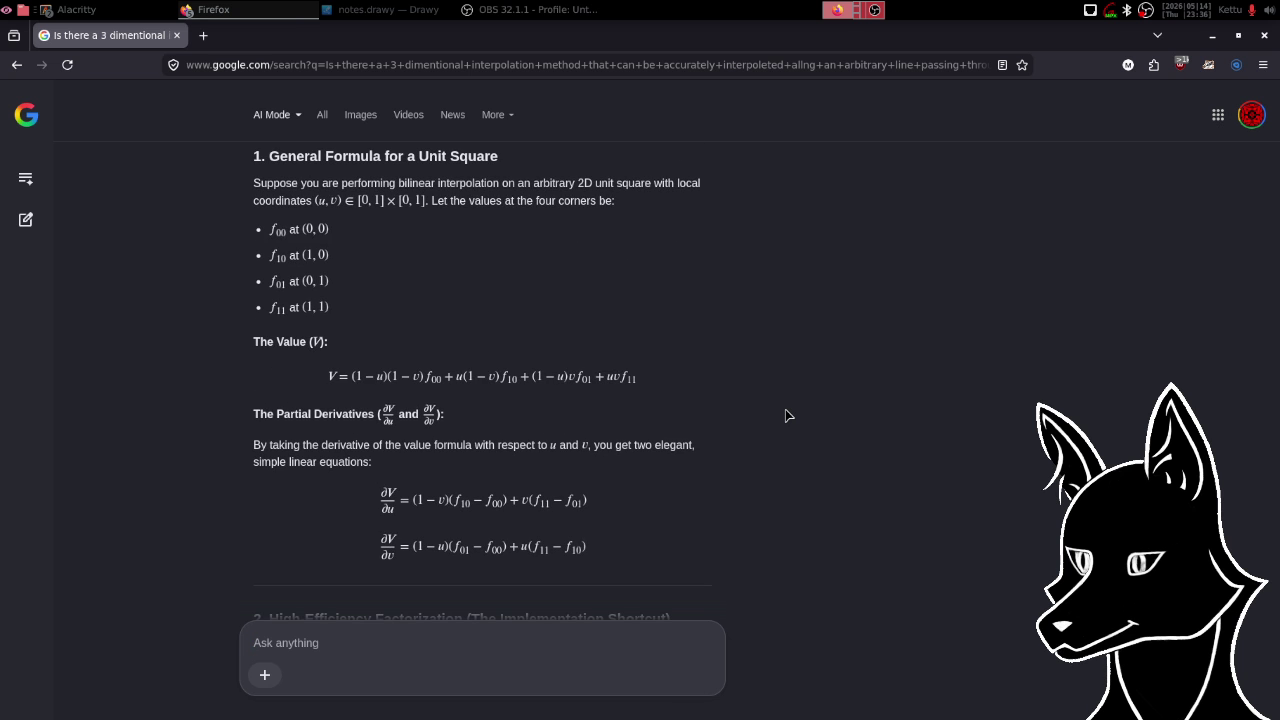
{"action": "scroll", "coordinate": [786, 416], "scroll_direction": "down", "scroll_amount": 1}
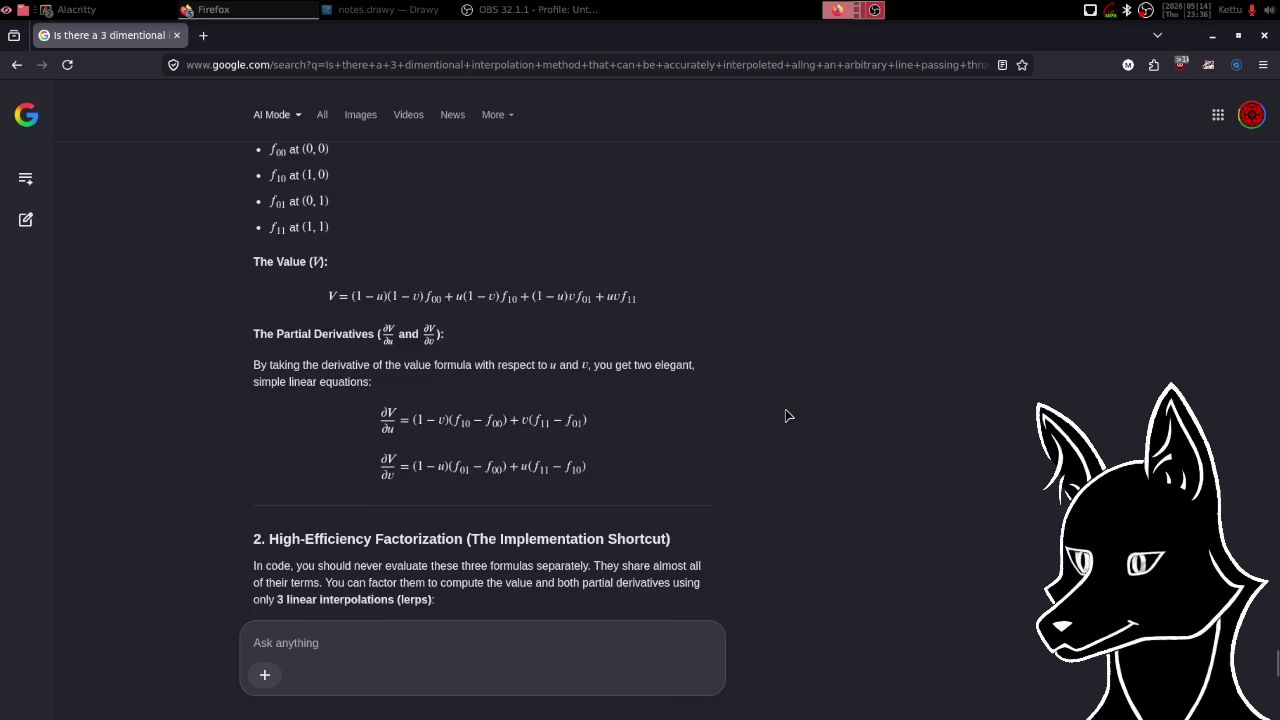
{"action": "scroll", "coordinate": [786, 416], "scroll_direction": "down", "scroll_amount": 1}
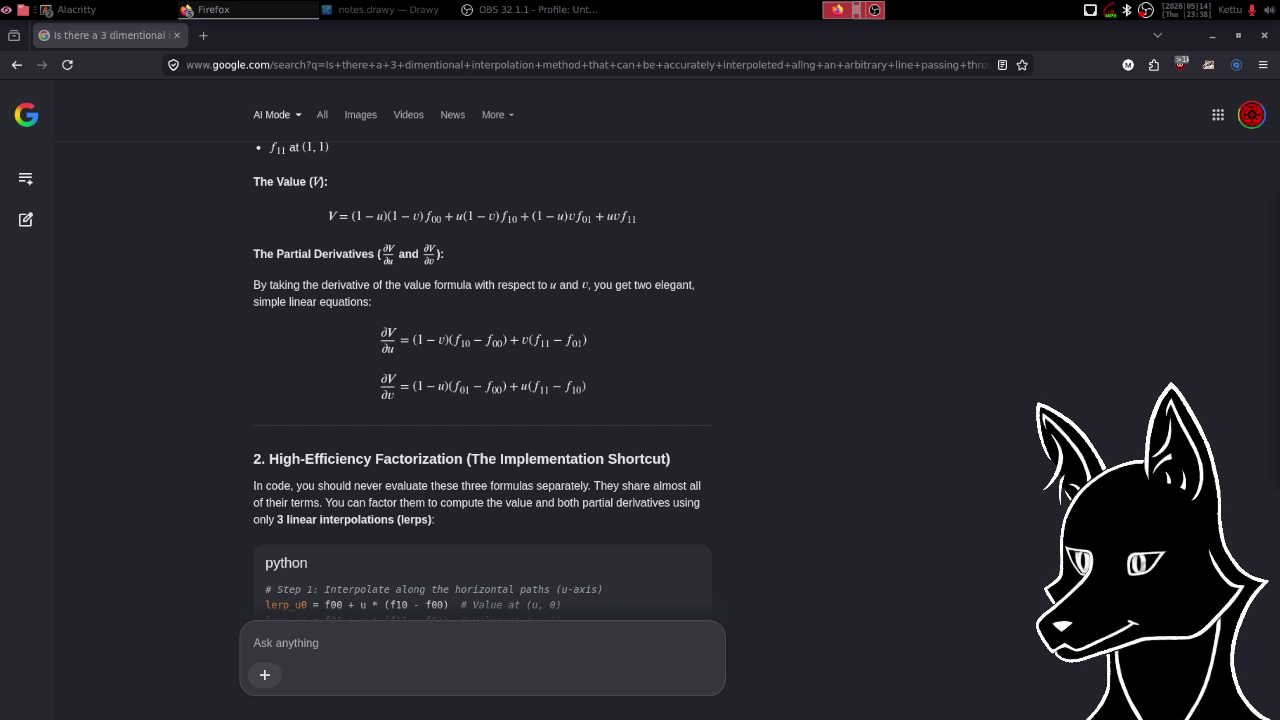
{"action": "scroll", "coordinate": [792, 385], "scroll_direction": "down", "scroll_amount": 3}
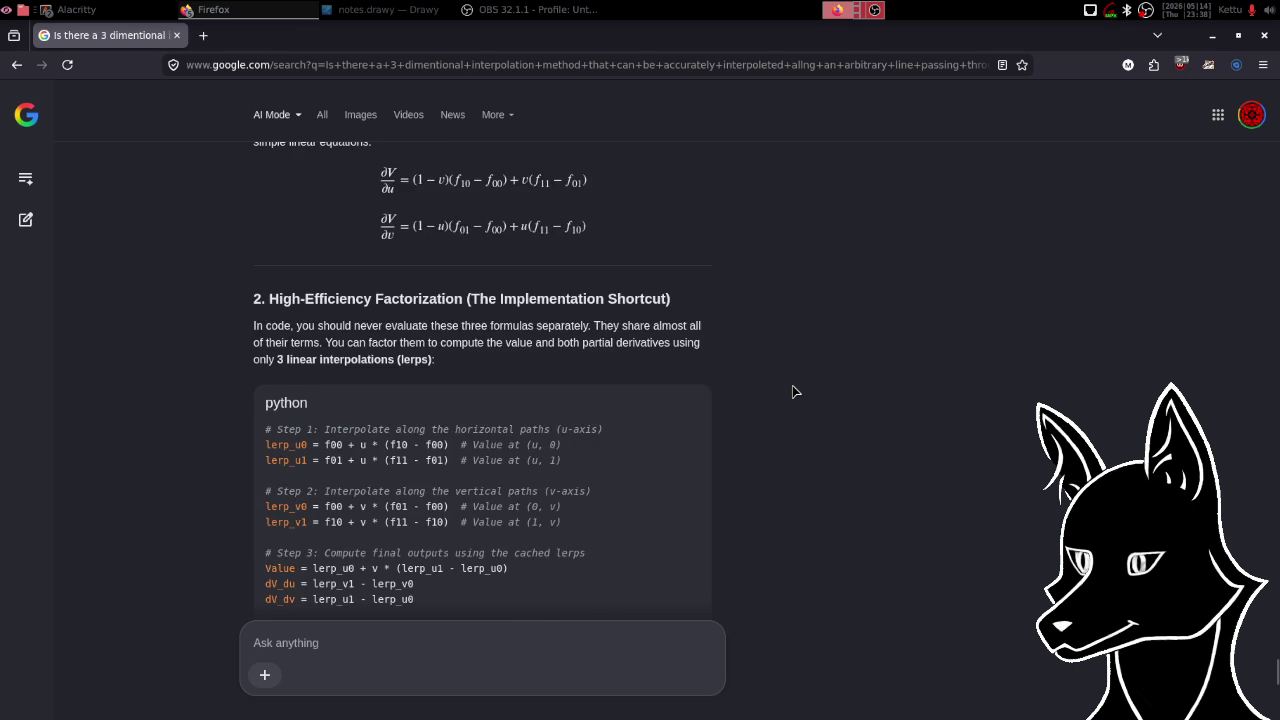
{"action": "scroll", "coordinate": [792, 391], "scroll_direction": "down", "scroll_amount": 3}
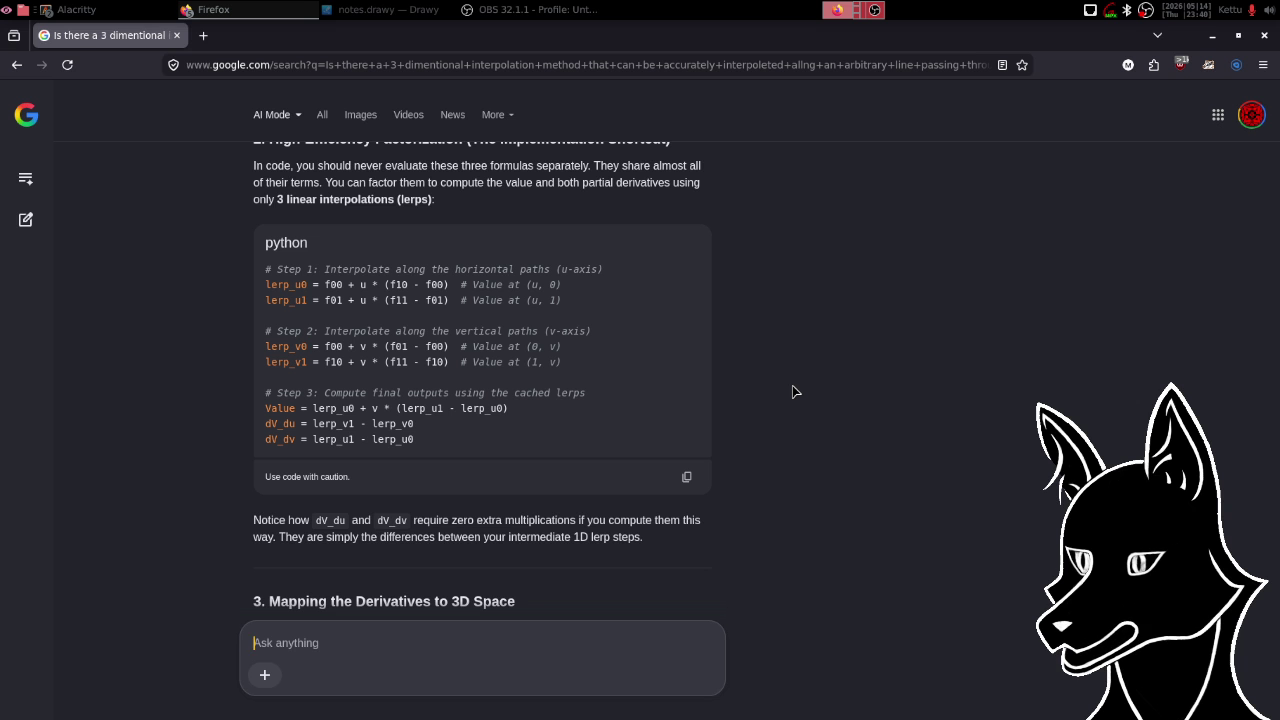
{"action": "scroll", "coordinate": [792, 391], "scroll_direction": "down", "scroll_amount": 4}
{"action": "scroll", "coordinate": [792, 388], "scroll_direction": "down", "scroll_amount": 5}
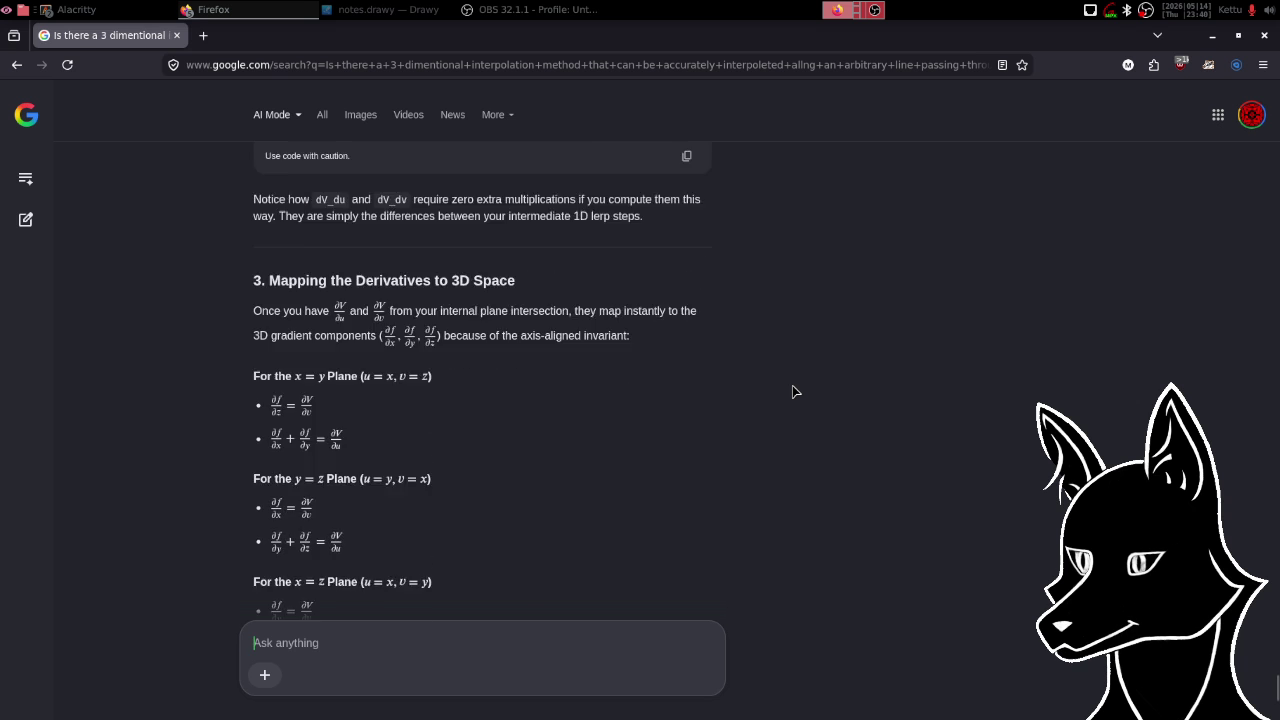
{"action": "scroll", "coordinate": [792, 391], "scroll_direction": "down", "scroll_amount": 3}
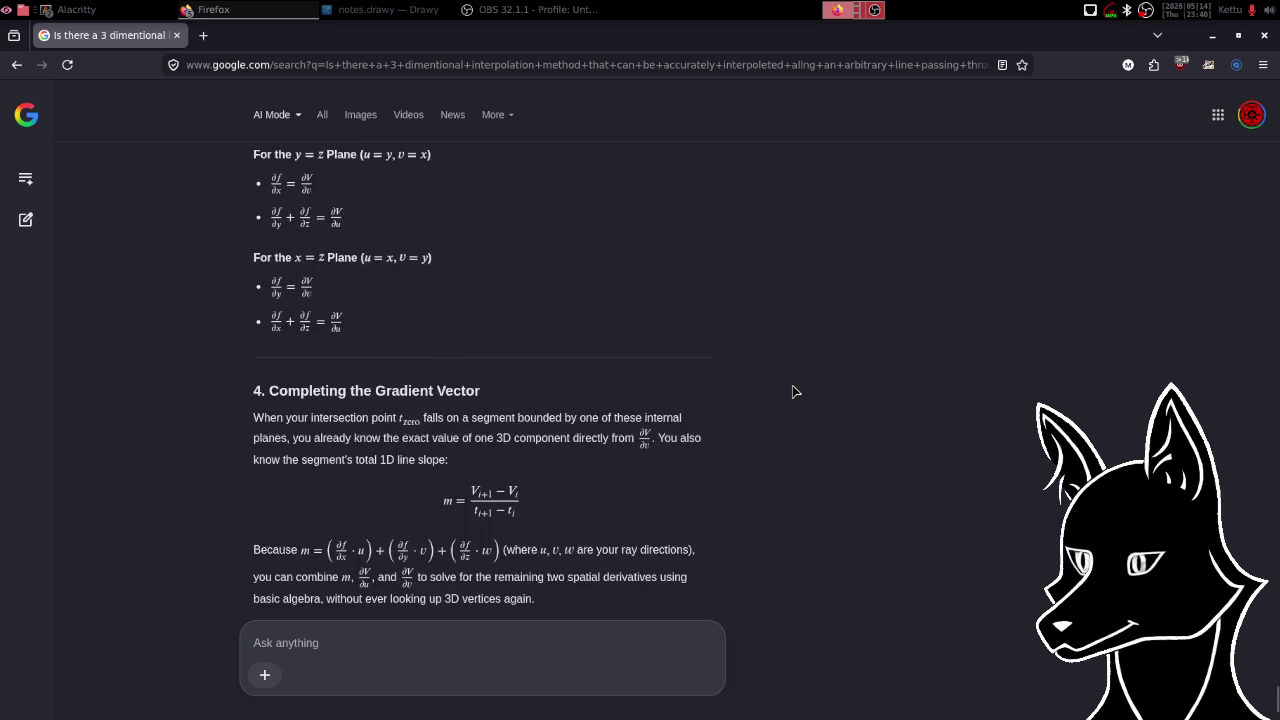
{"action": "scroll", "coordinate": [792, 385], "scroll_direction": "down", "scroll_amount": 2}
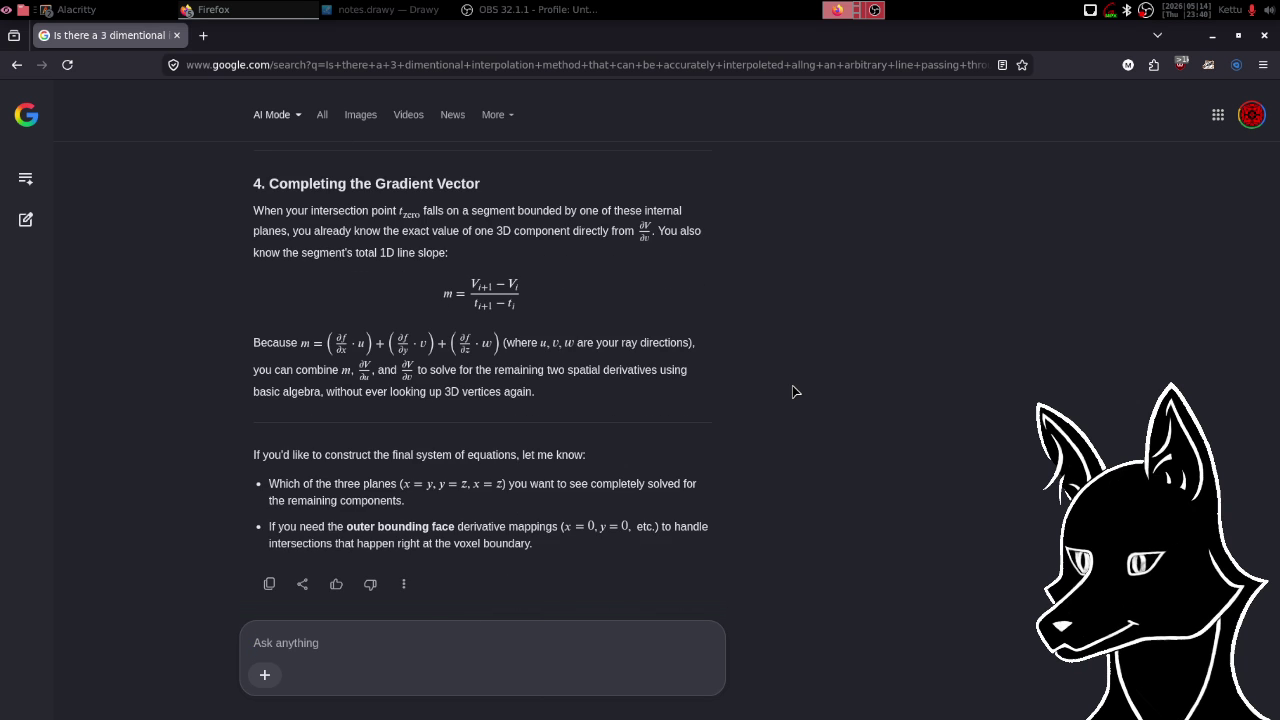
{"action": "scroll", "coordinate": [792, 386], "scroll_direction": "up", "scroll_amount": 2}
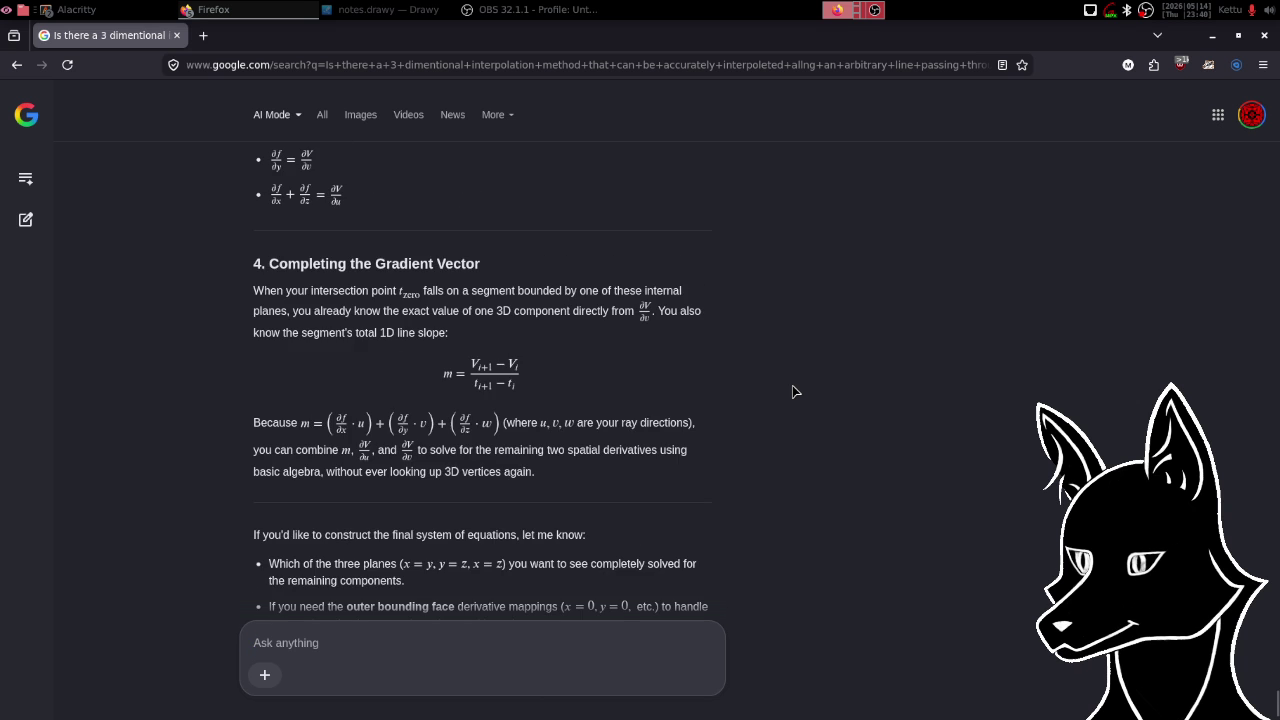
{"action": "scroll", "coordinate": [792, 386], "scroll_direction": "up", "scroll_amount": 3}
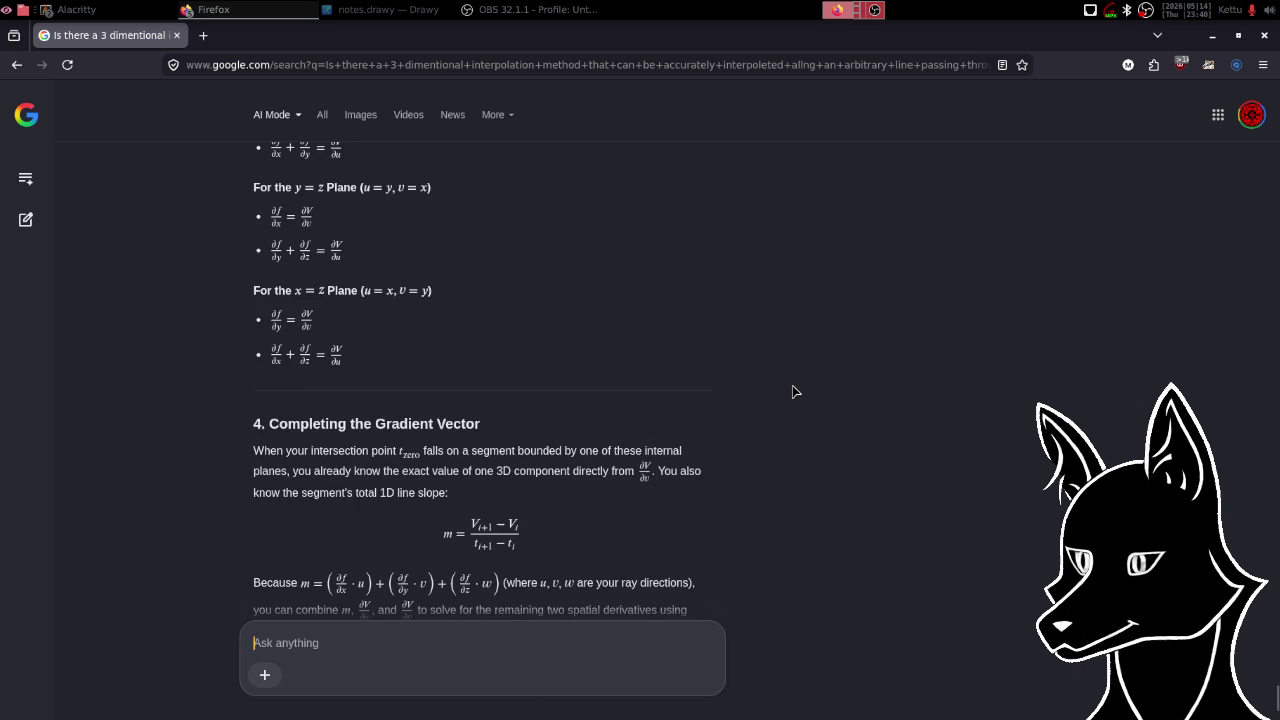
{"action": "scroll", "coordinate": [792, 391], "scroll_direction": "down", "scroll_amount": 2}
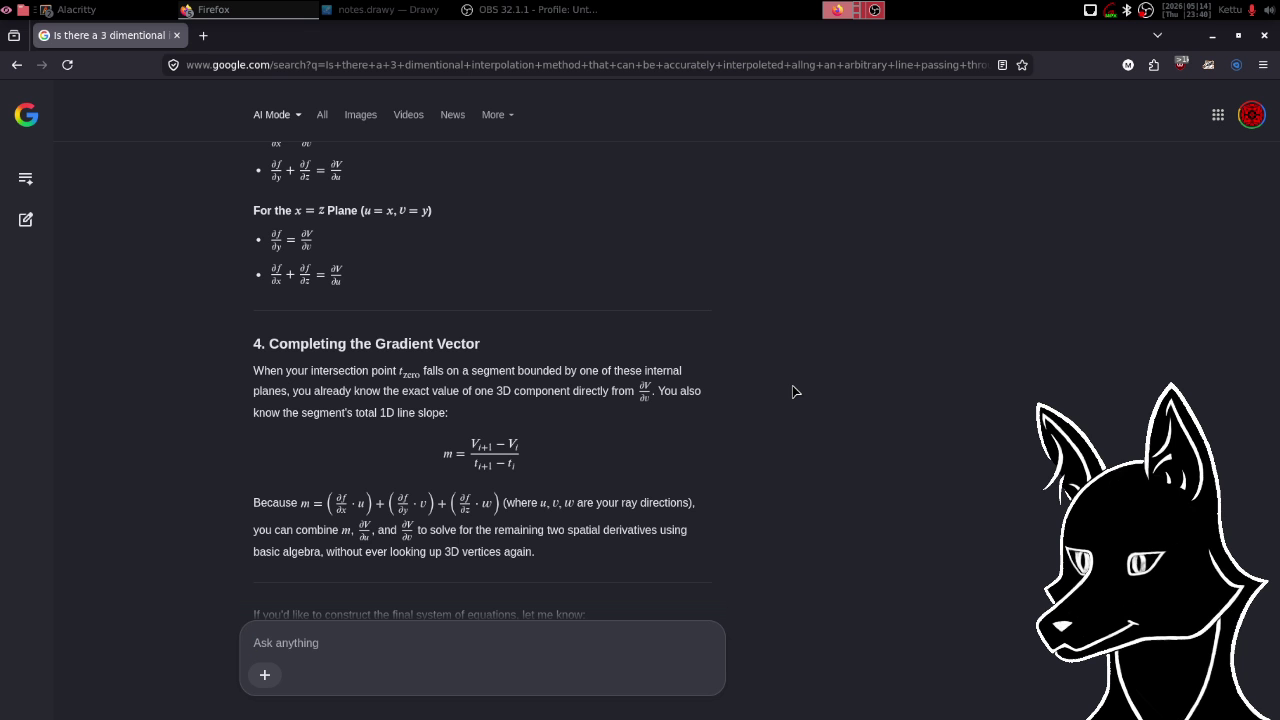
{"action": "scroll", "coordinate": [792, 391], "scroll_direction": "up", "scroll_amount": 5}
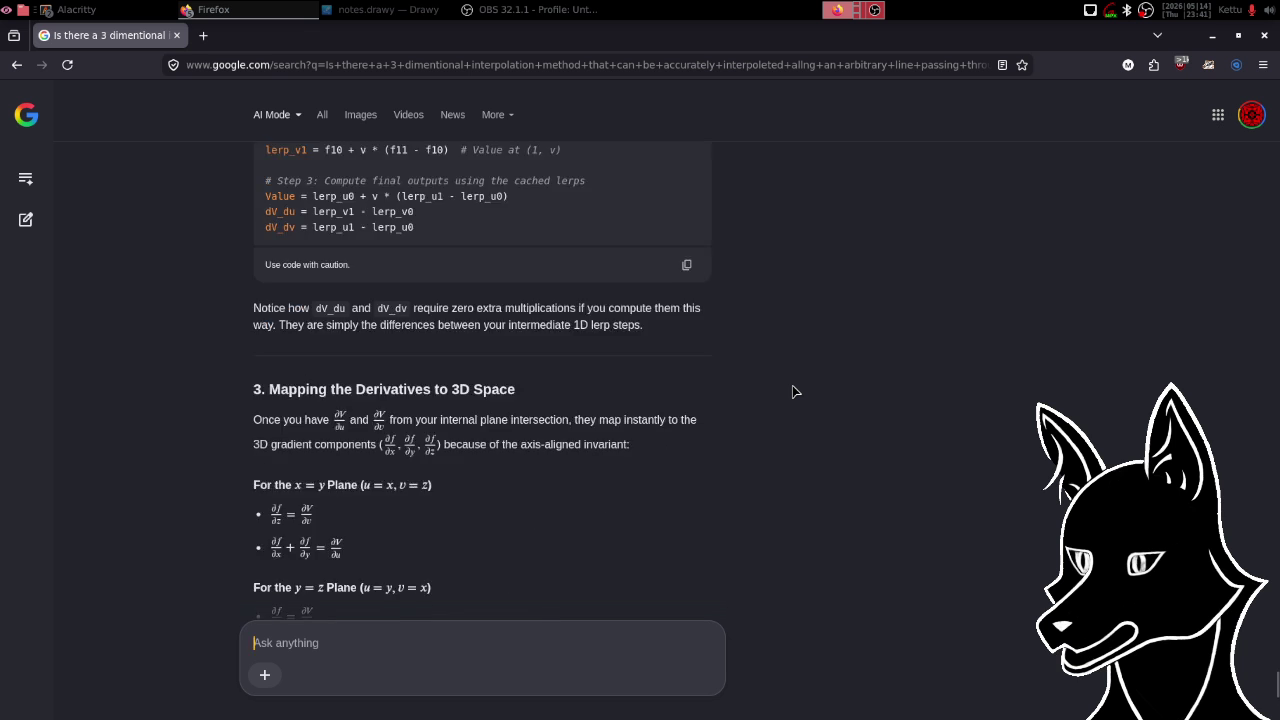
{"action": "scroll", "coordinate": [792, 391], "scroll_direction": "up", "scroll_amount": 3}
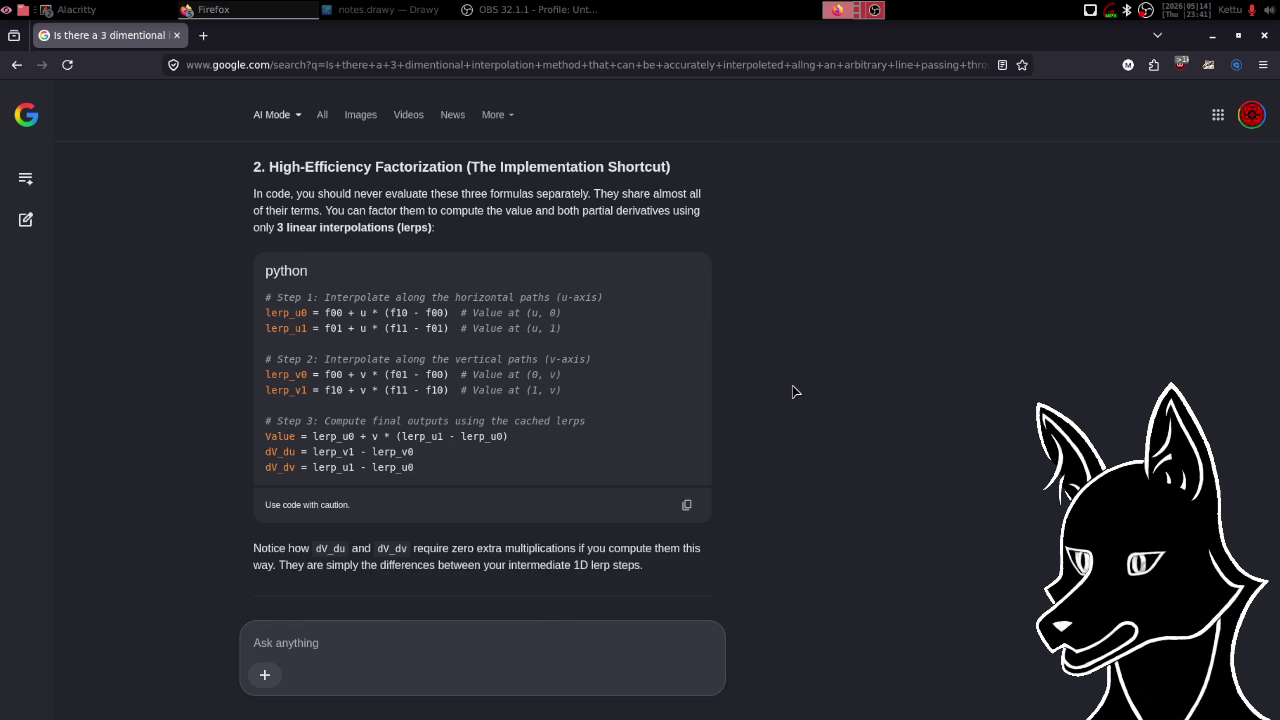
{"action": "scroll", "coordinate": [792, 391], "scroll_direction": "down", "scroll_amount": 1}
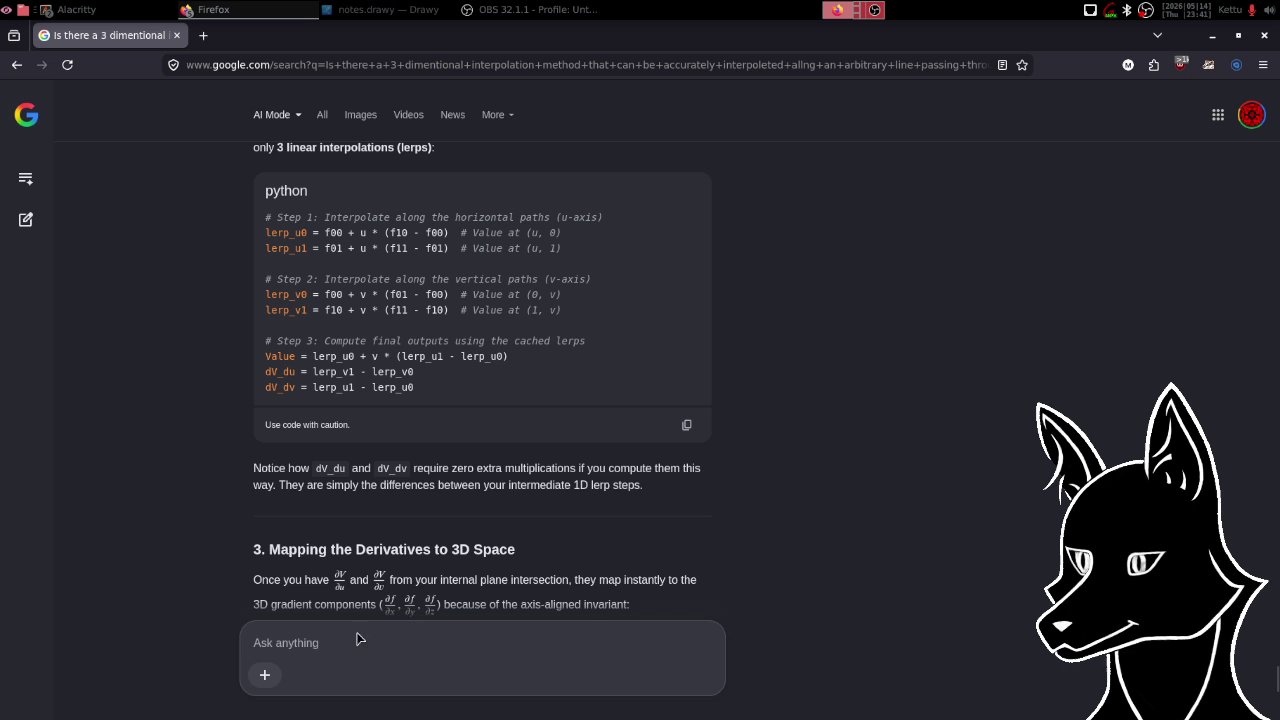
- Finish and submit the question on using built-in lerps to get each section's values and gradients
{"action": "type", "text": "g"}
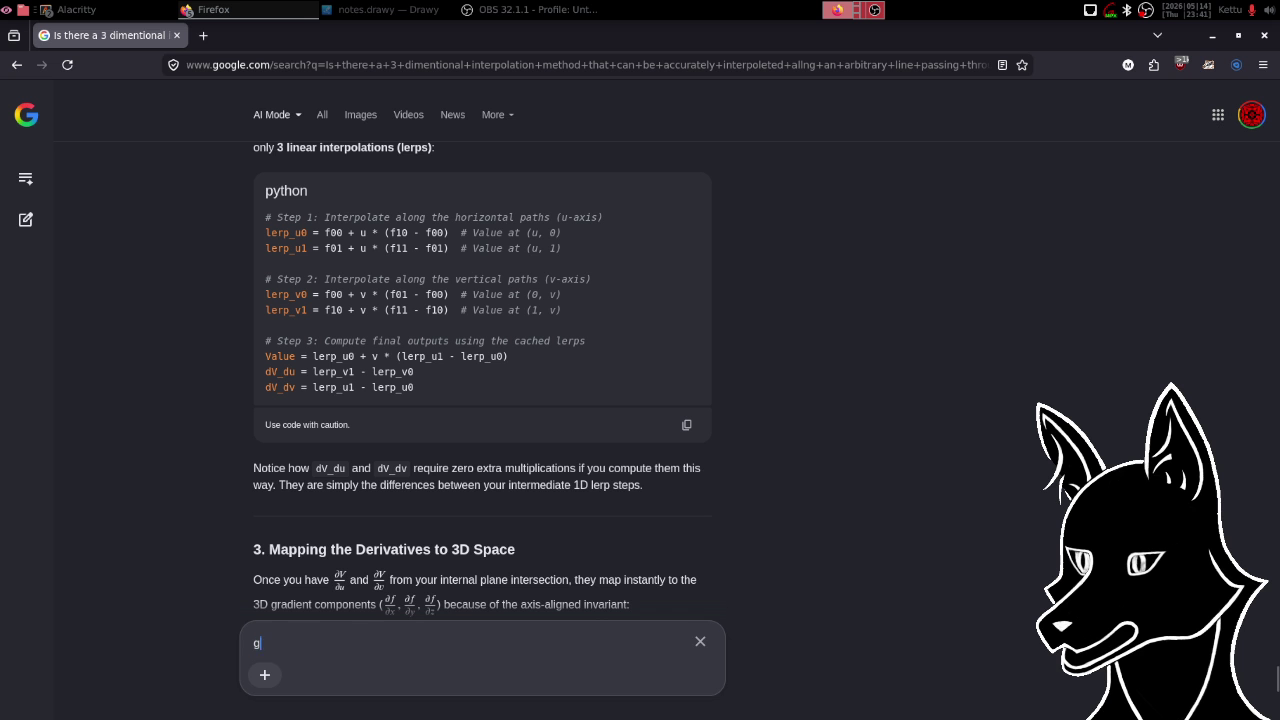
{"action": "type", "text": "iven tha"}
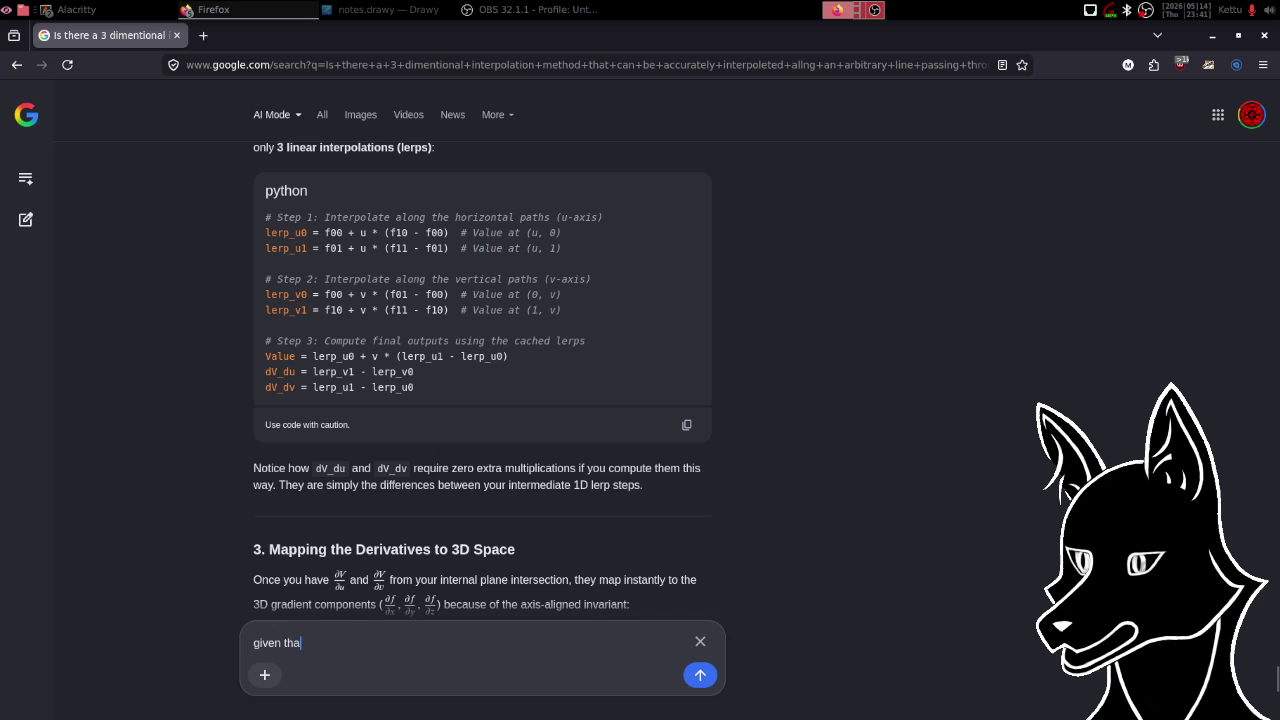
{"action": "type", "text": "t bilinar in"}
{"action": "type", "text": "terpolation"}
{"action": "type", "text": " is"}
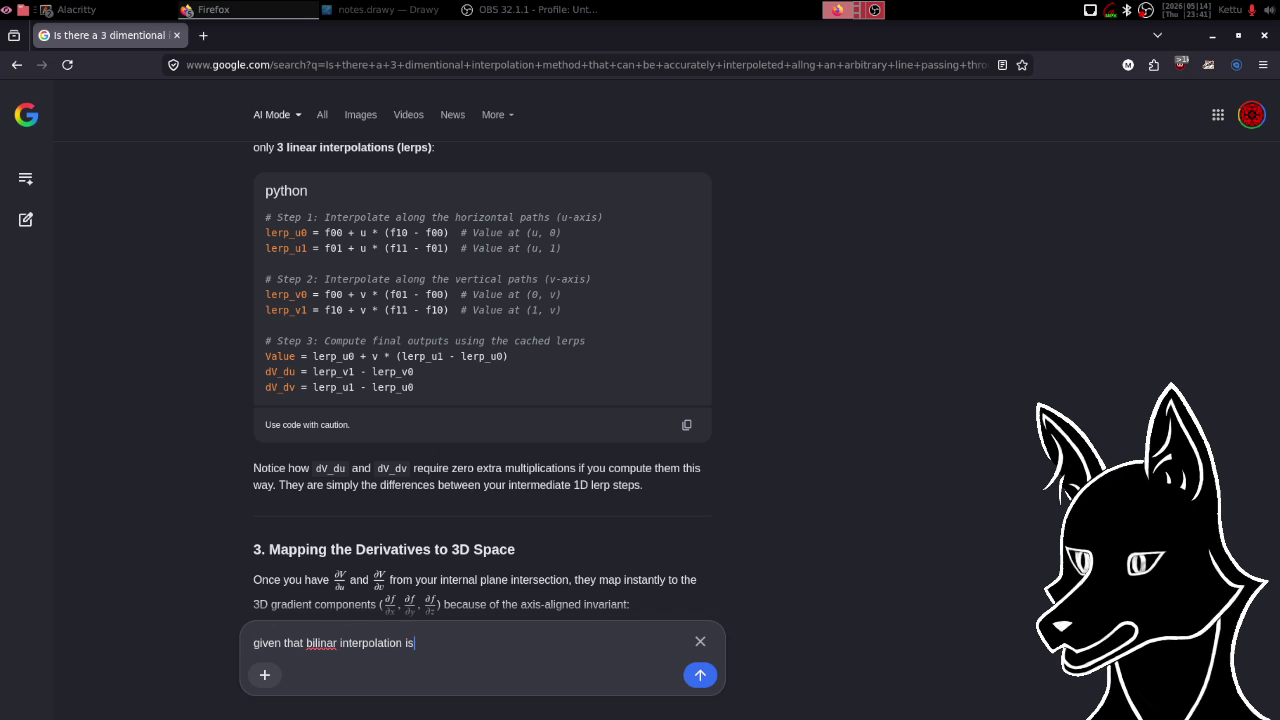
{"action": "type", "text": " just l"}
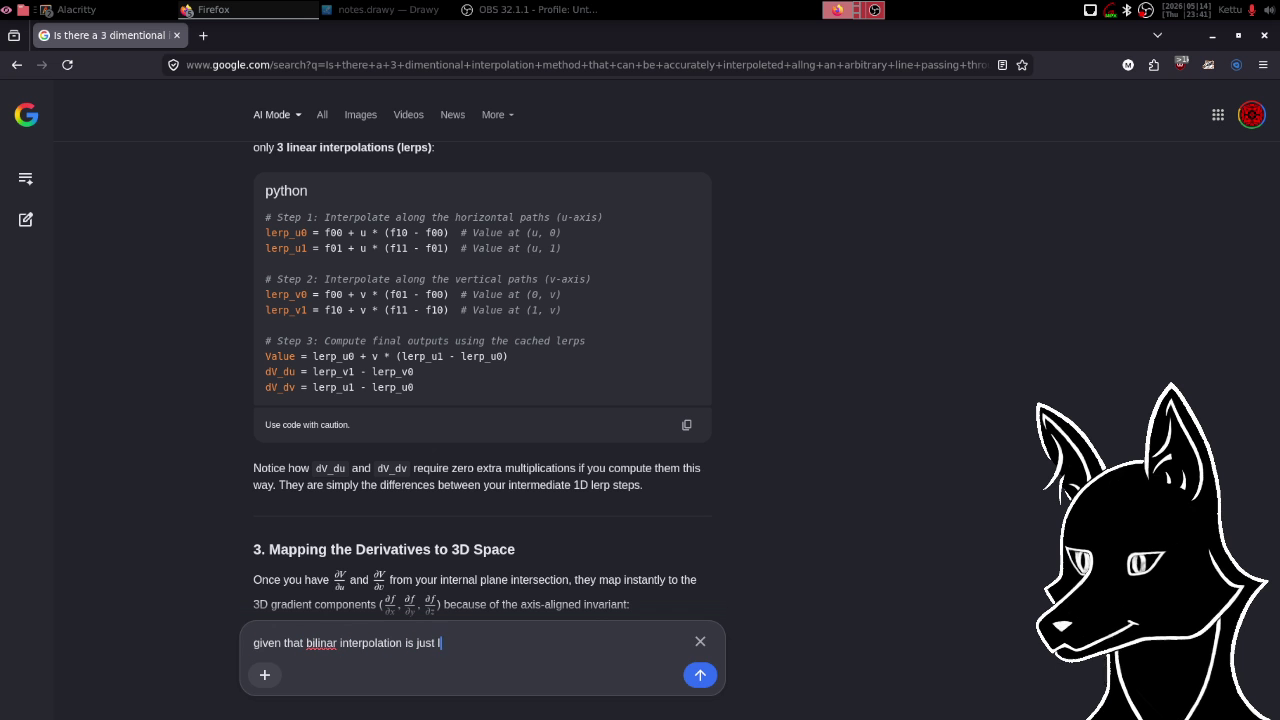
{"action": "type", "text": "erpi"}
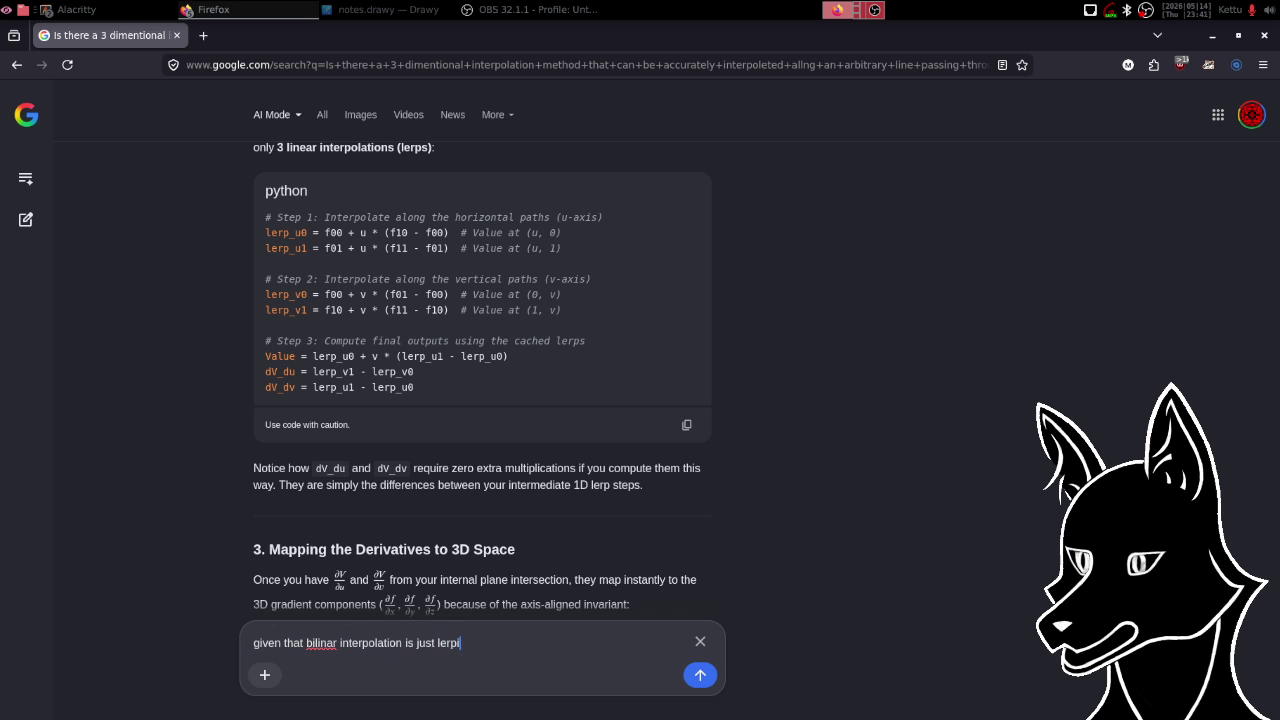
{"action": "type", "text": "ng two le"}
{"action": "type", "text": "rps, and t"}
{"action": "type", "text": "hat there "}
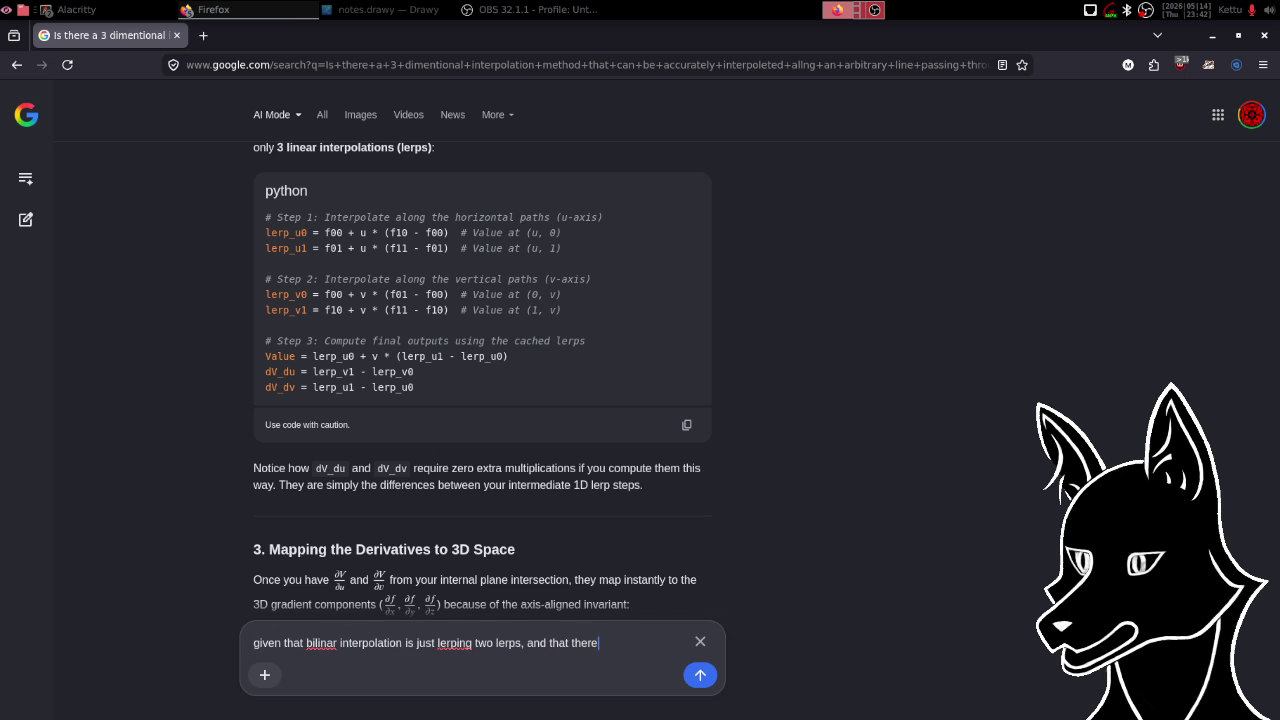
{"action": "type", "text": "will"}
{"action": "type", "text": " always be at"}
{"action": "type", "text": " leas"}
{"action": "type", "text": "t one "}
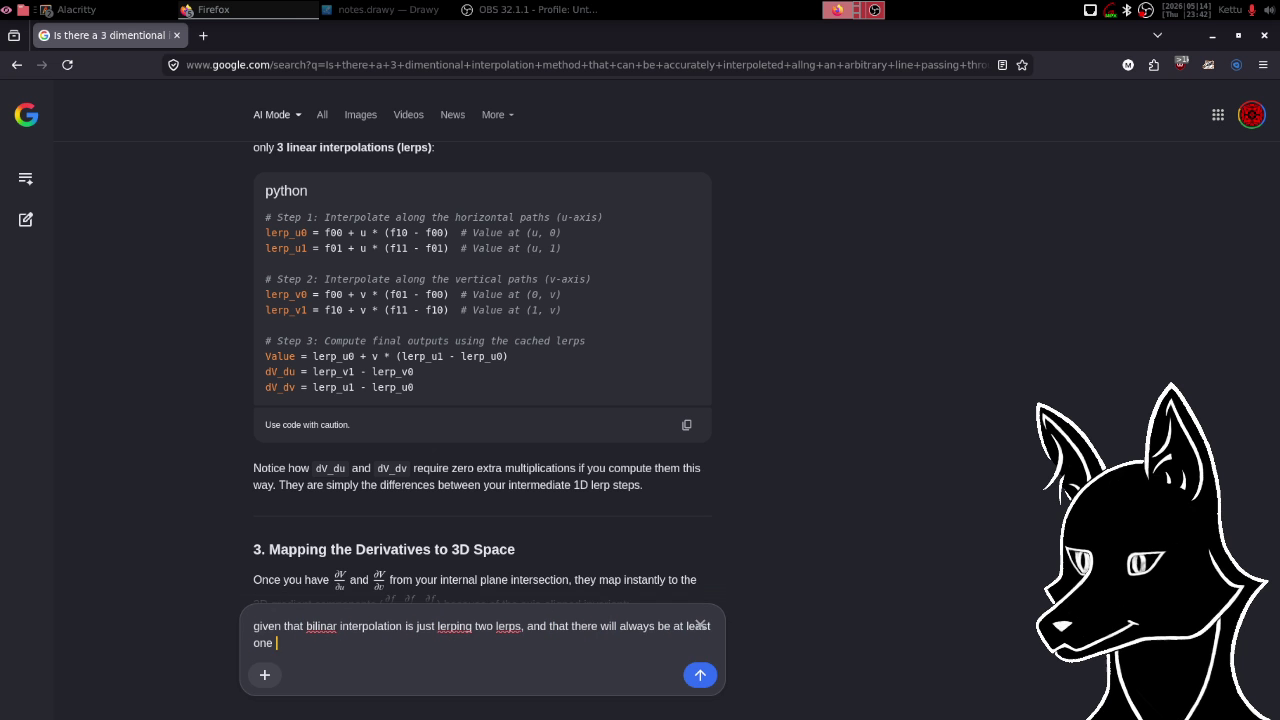
{"action": "type", "text": "a"}
{"action": "type", "text": "xis th"}
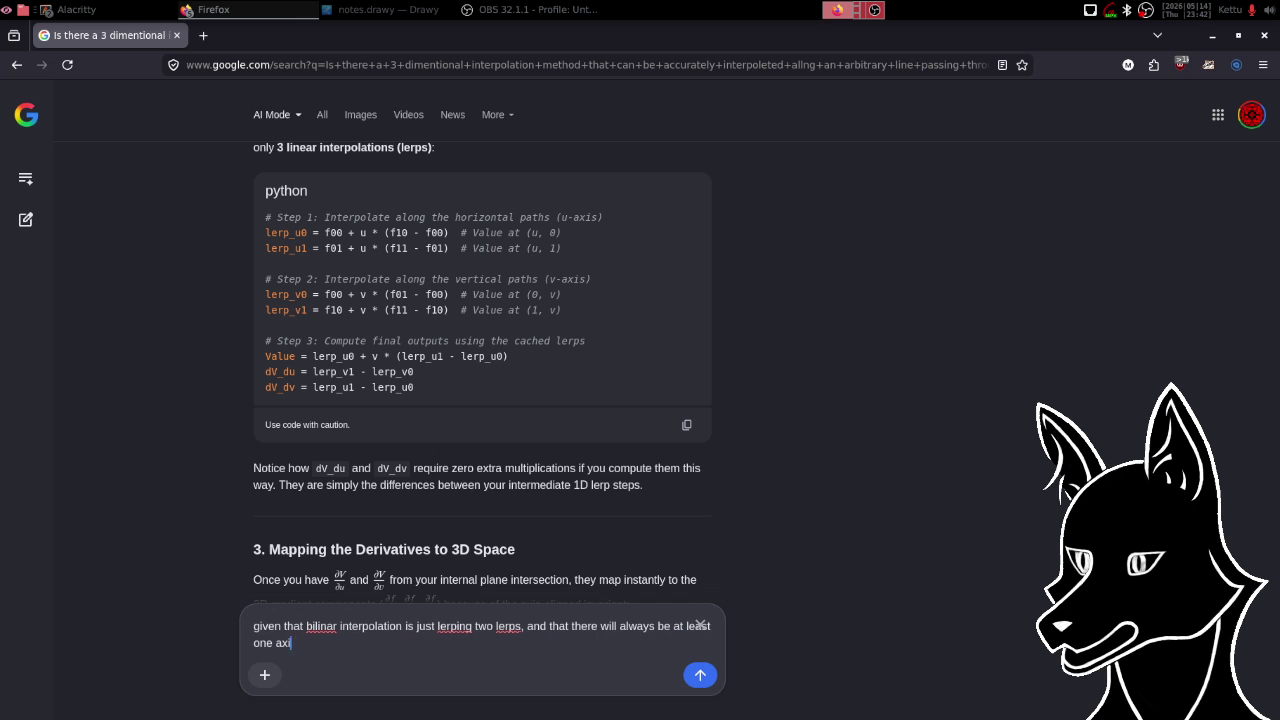
{"action": "type", "text": "at "}
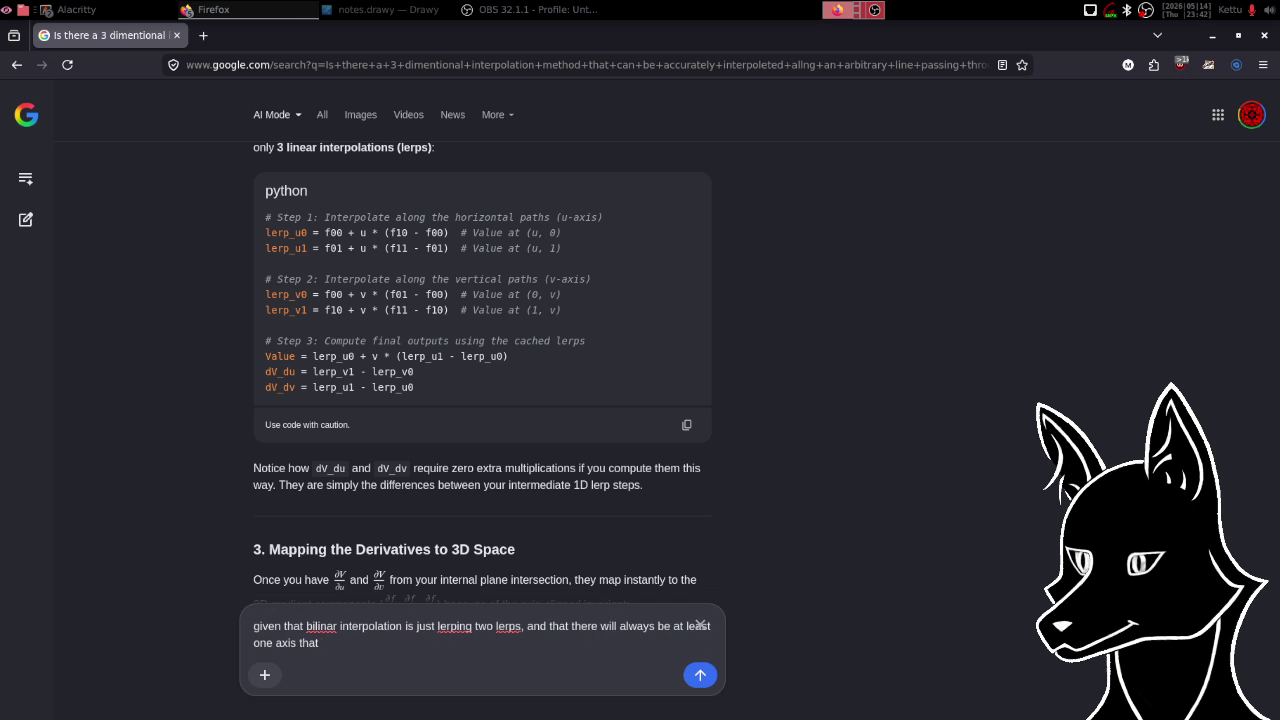
{"action": "type", "text": "will be handle"}
{"action": "type", "text": "d"}
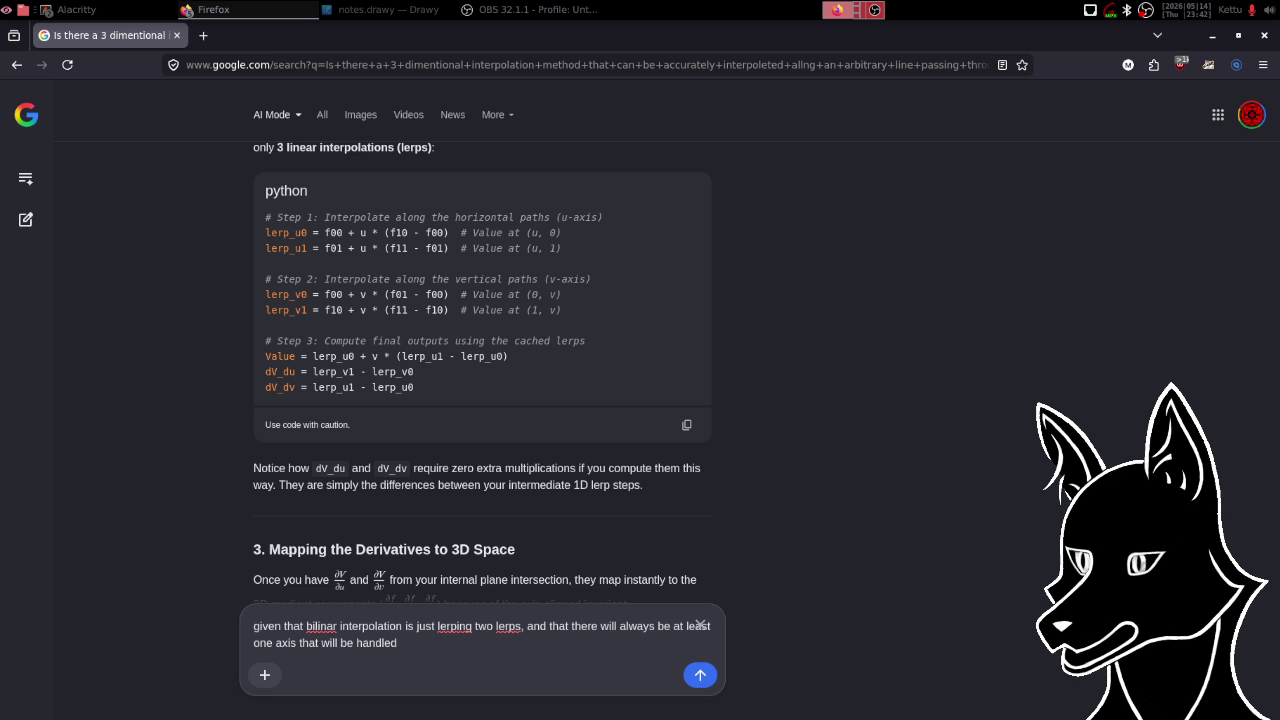
{"action": "type", "text": " cleanly "}
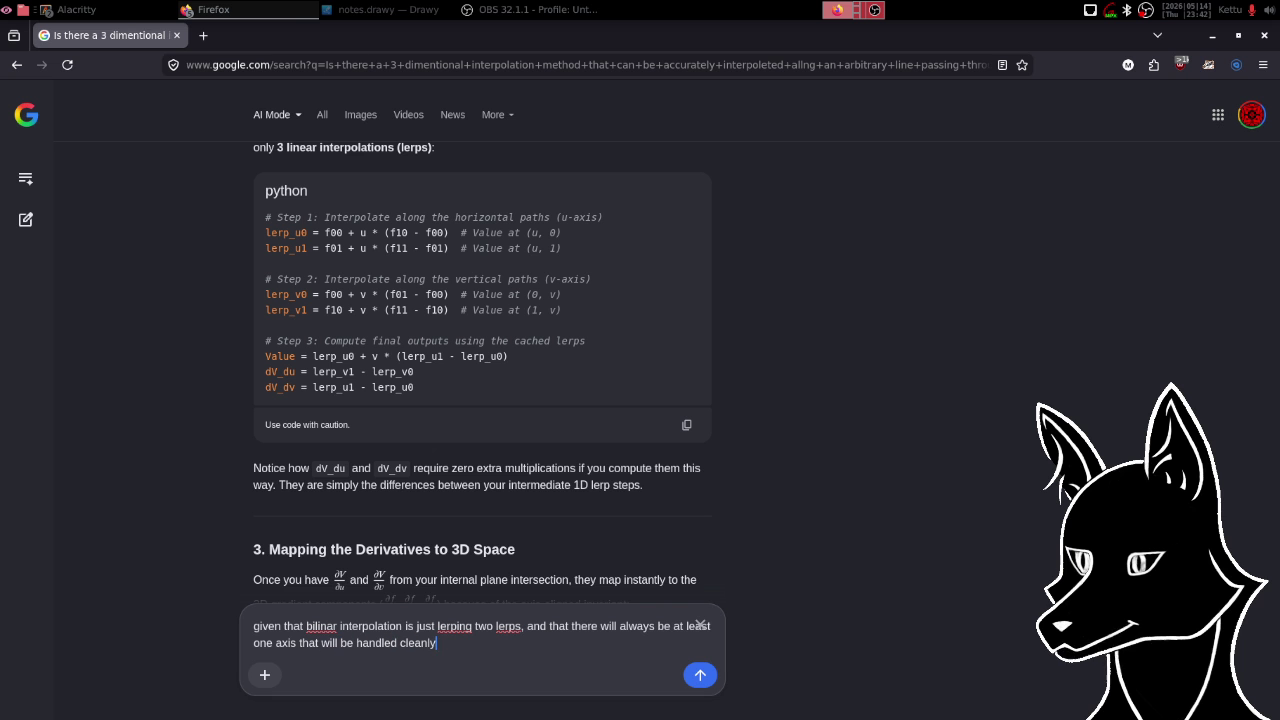
{"action": "type", "text": "regard"}
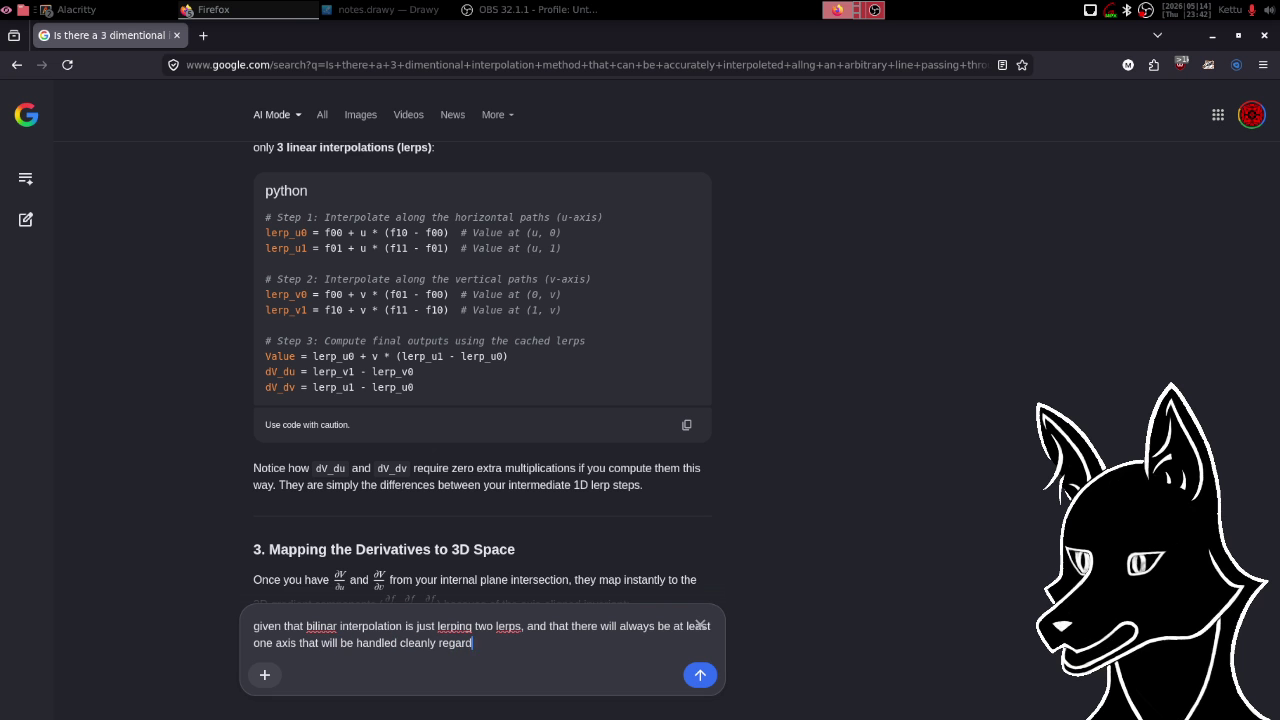
{"action": "type", "text": "less of wha"}
{"action": "type", "text": "t pla"}
{"action": "type", "text": "ne is be"}
{"action": "type", "text": "ing "}
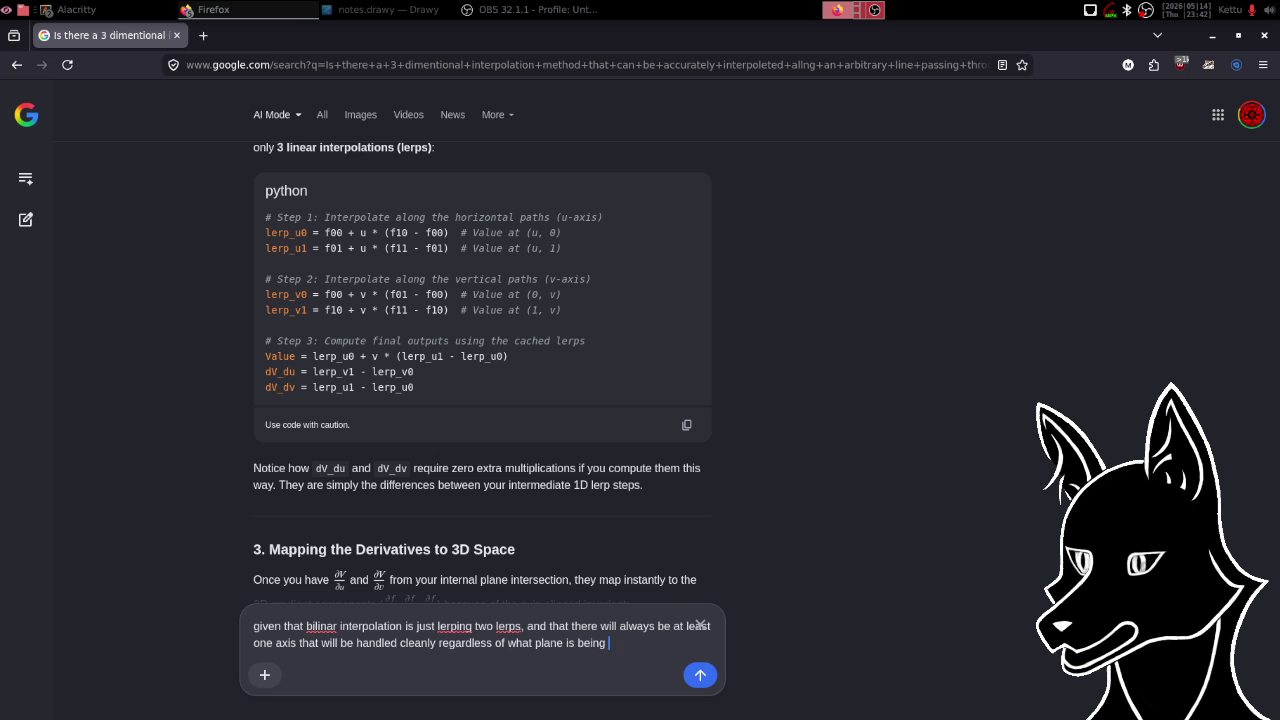
{"action": "type", "text": "interse"}
{"action": "type", "text": "cte"}
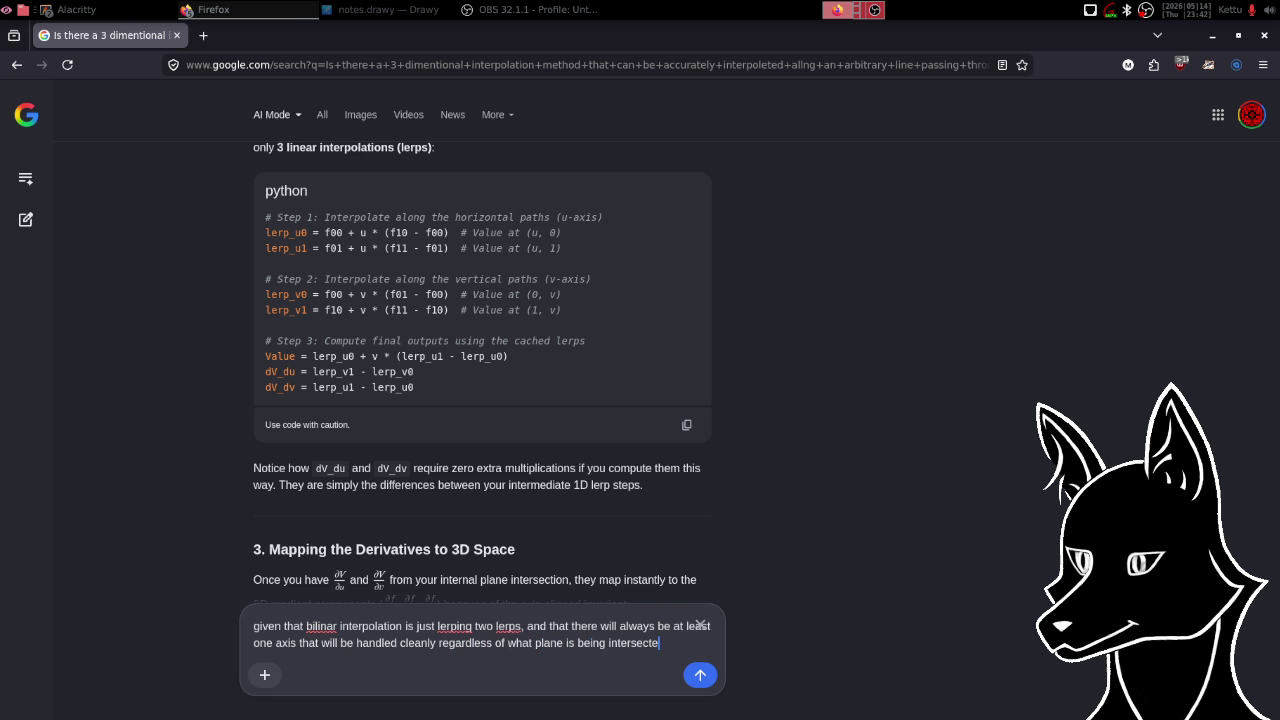
{"action": "type", "text": "d, shouldn'"}
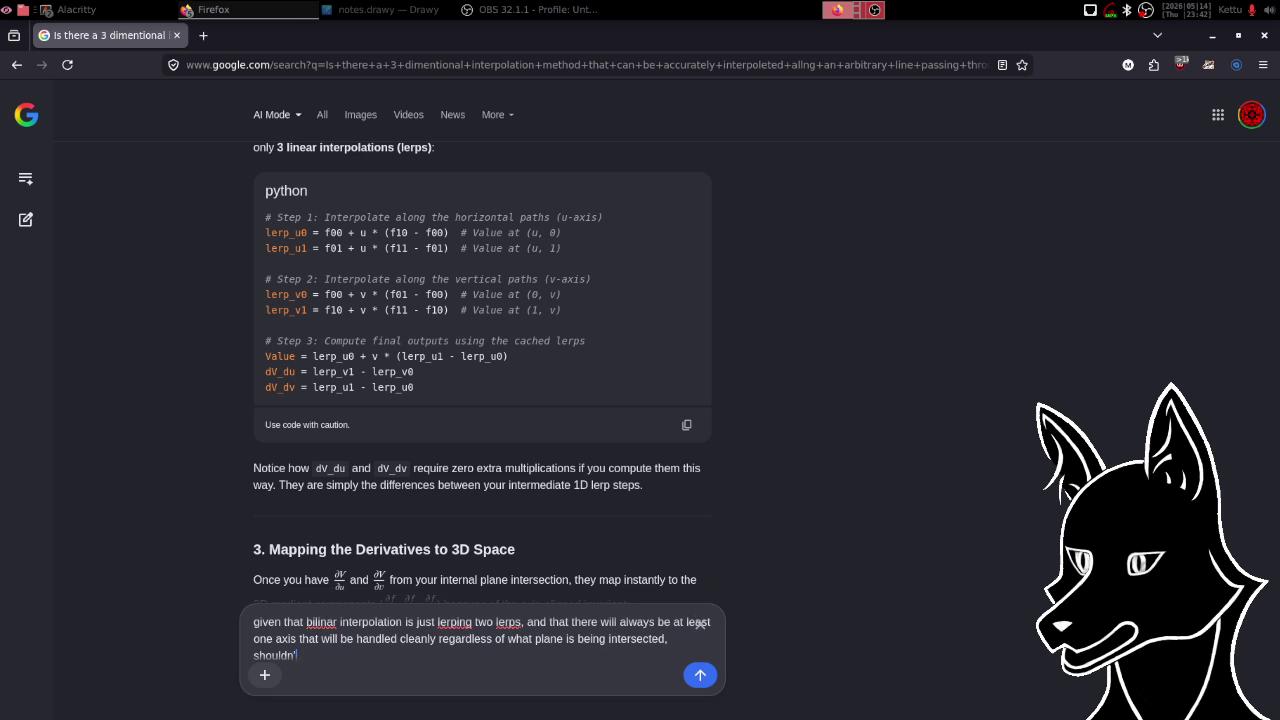
{"action": "type", "text": "t there be "}
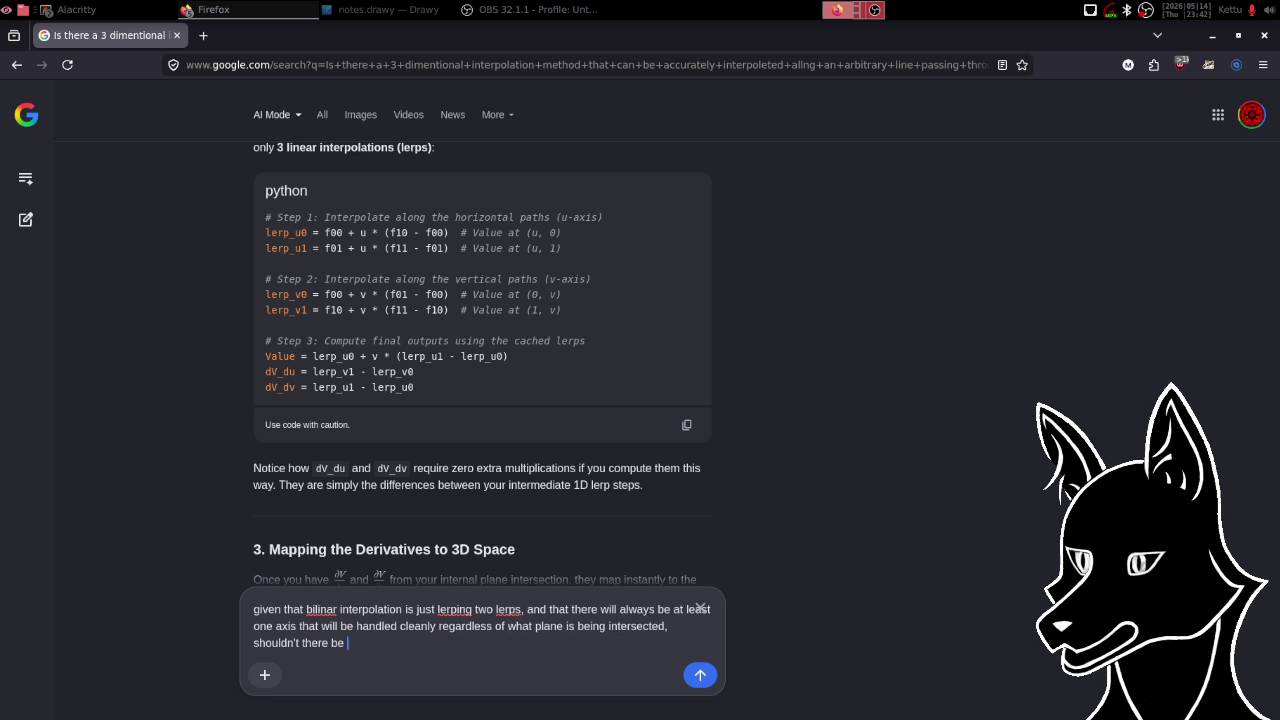
{"action": "type", "text": "a clean way to use built-in lerp functions to"}
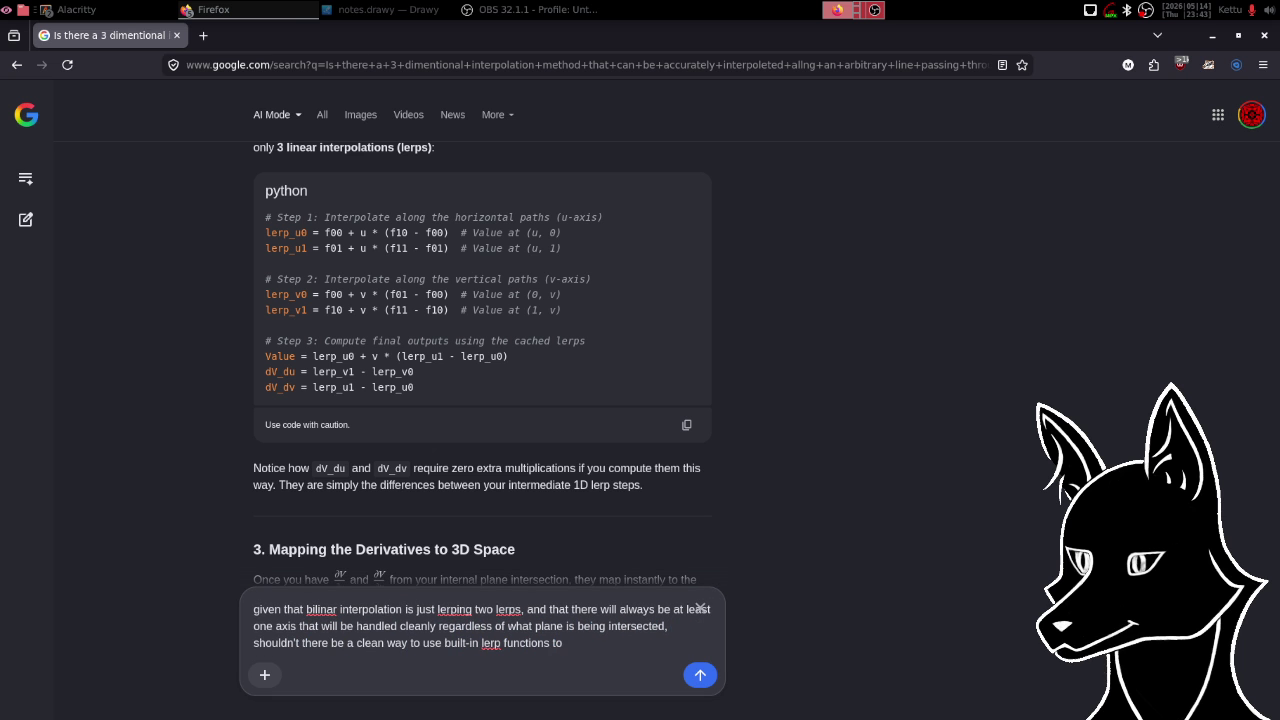
{"action": "type", "text": " fi"}
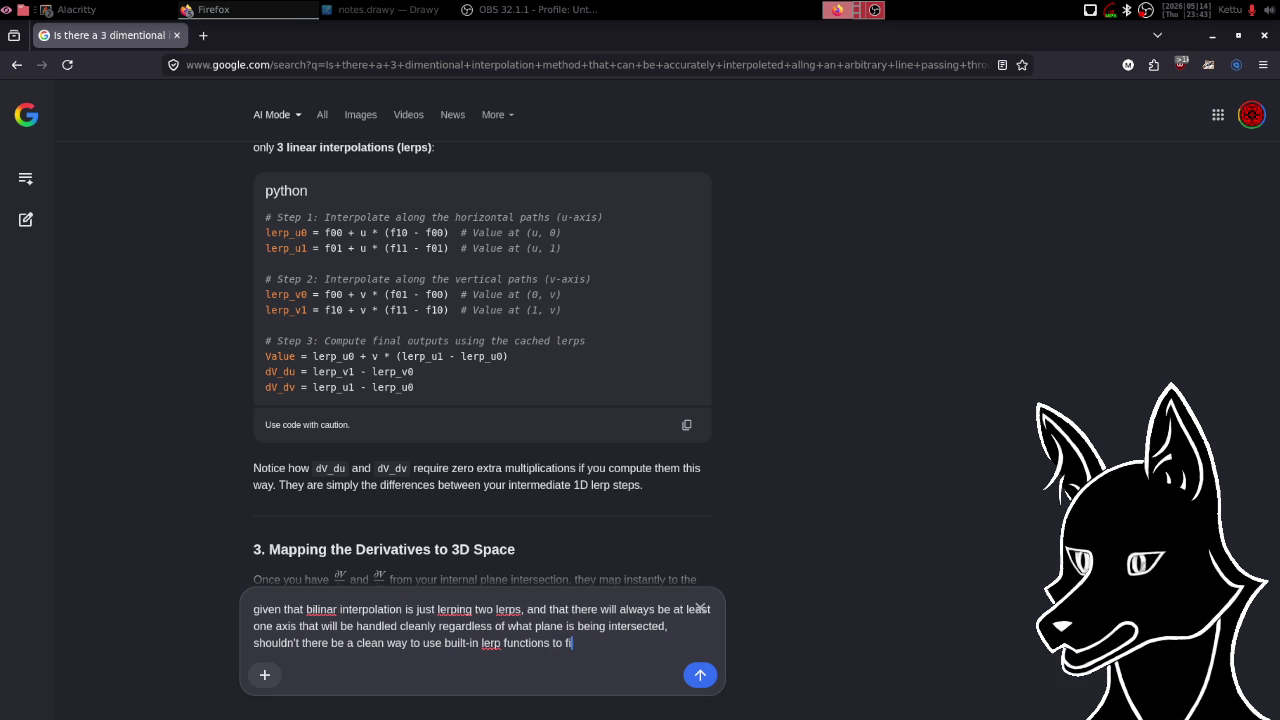
{"action": "type", "text": "nd the"}
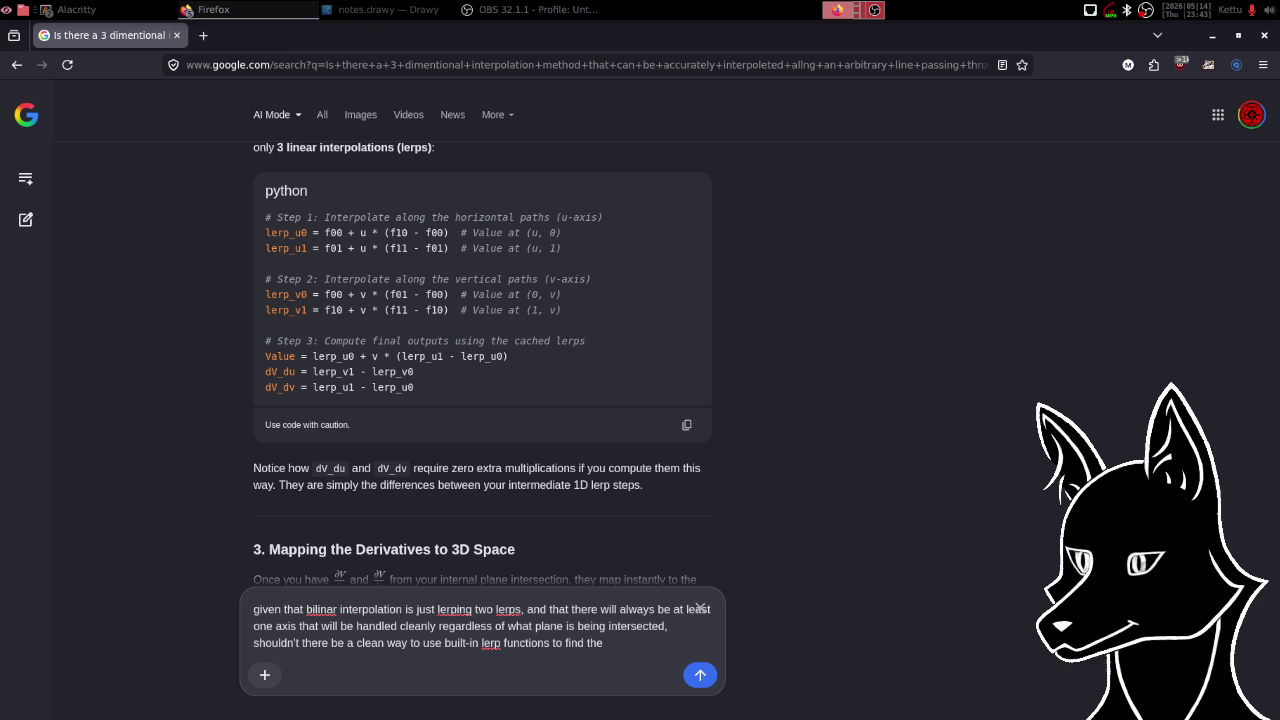
{"action": "type", "text": "values and gradients"}
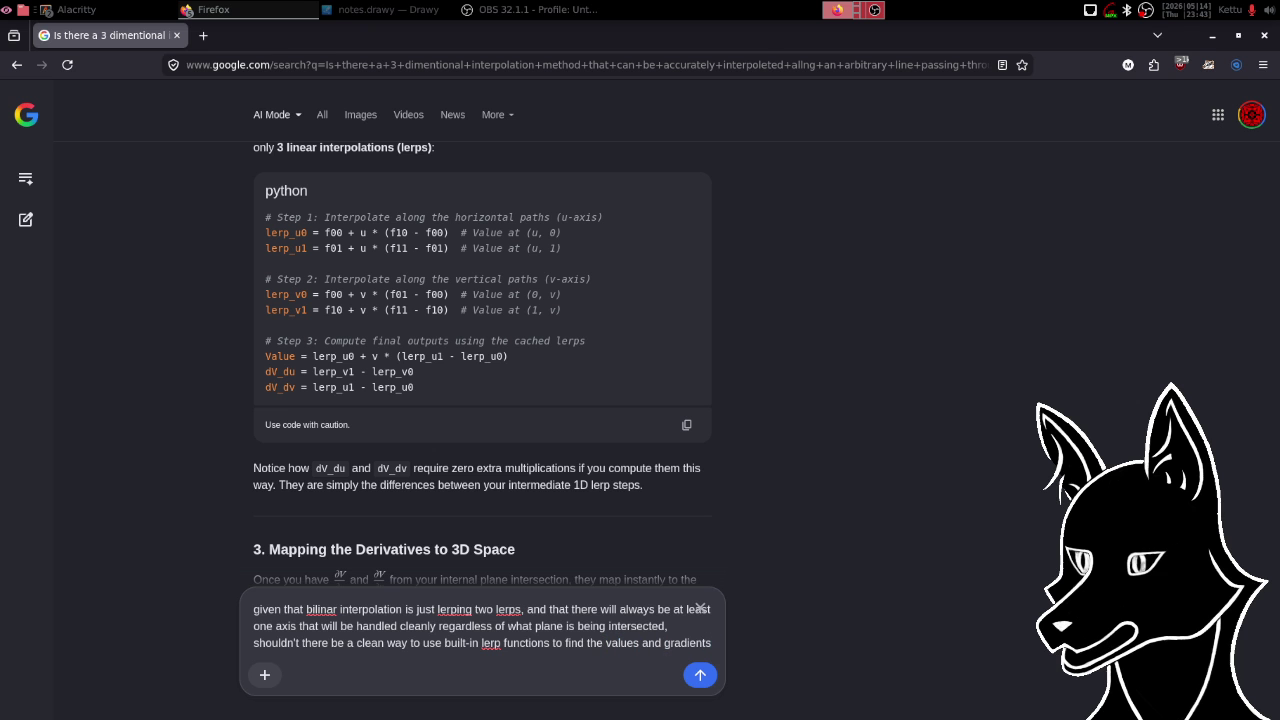
{"action": "type", "text": " for "}
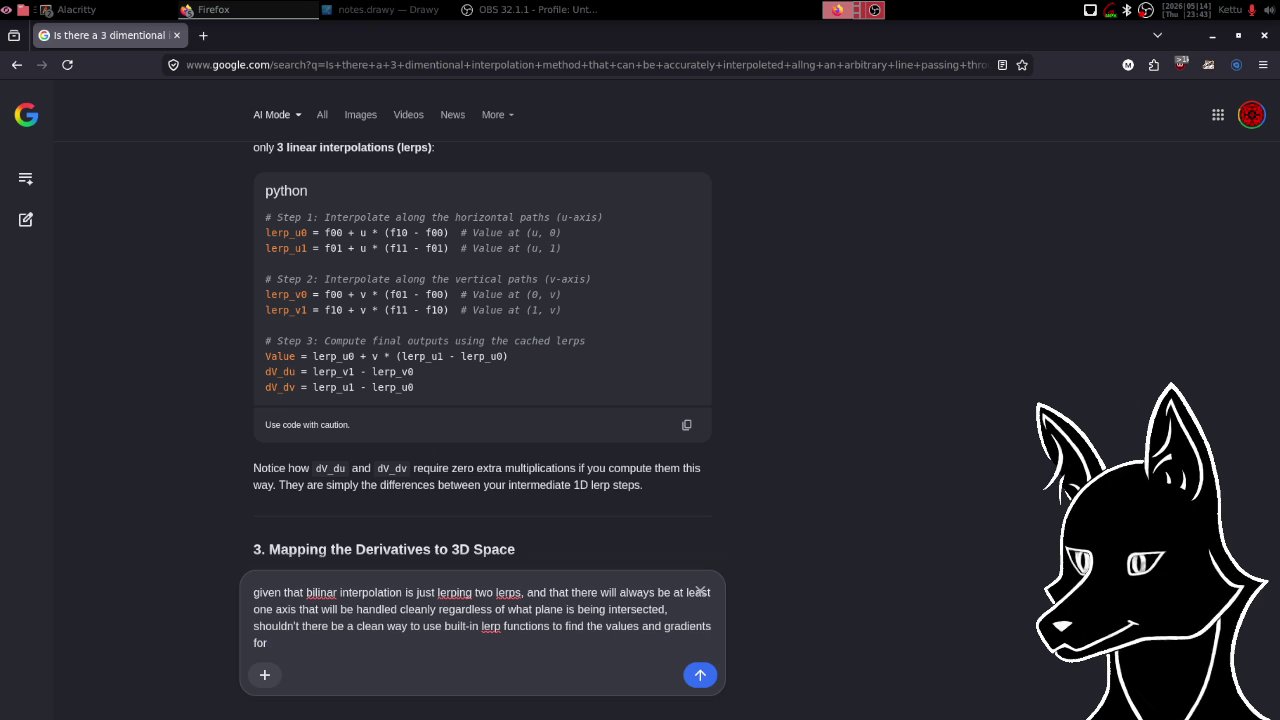
{"action": "type", "text": "e"}
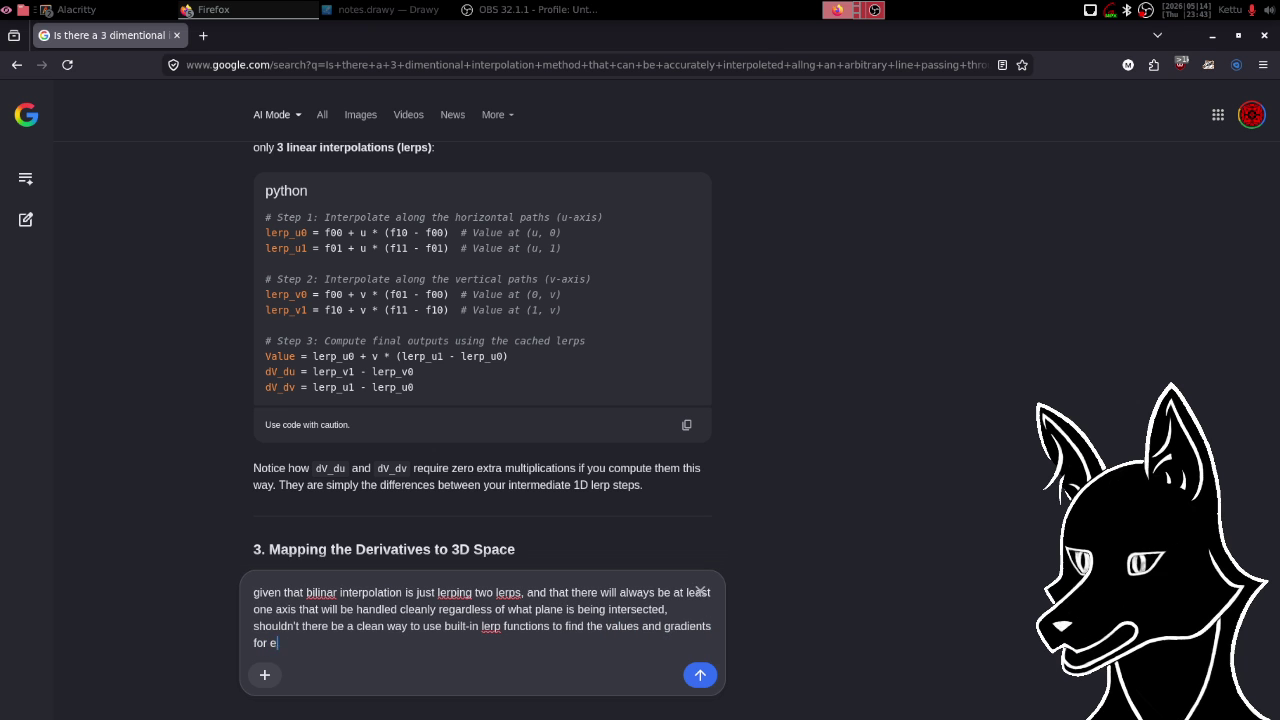
{"action": "type", "text": "ach section"}
{"action": "type", "text": "??"}
{"action": "key", "text": "BackSpace"}
{"action": "key", "text": "Return"}
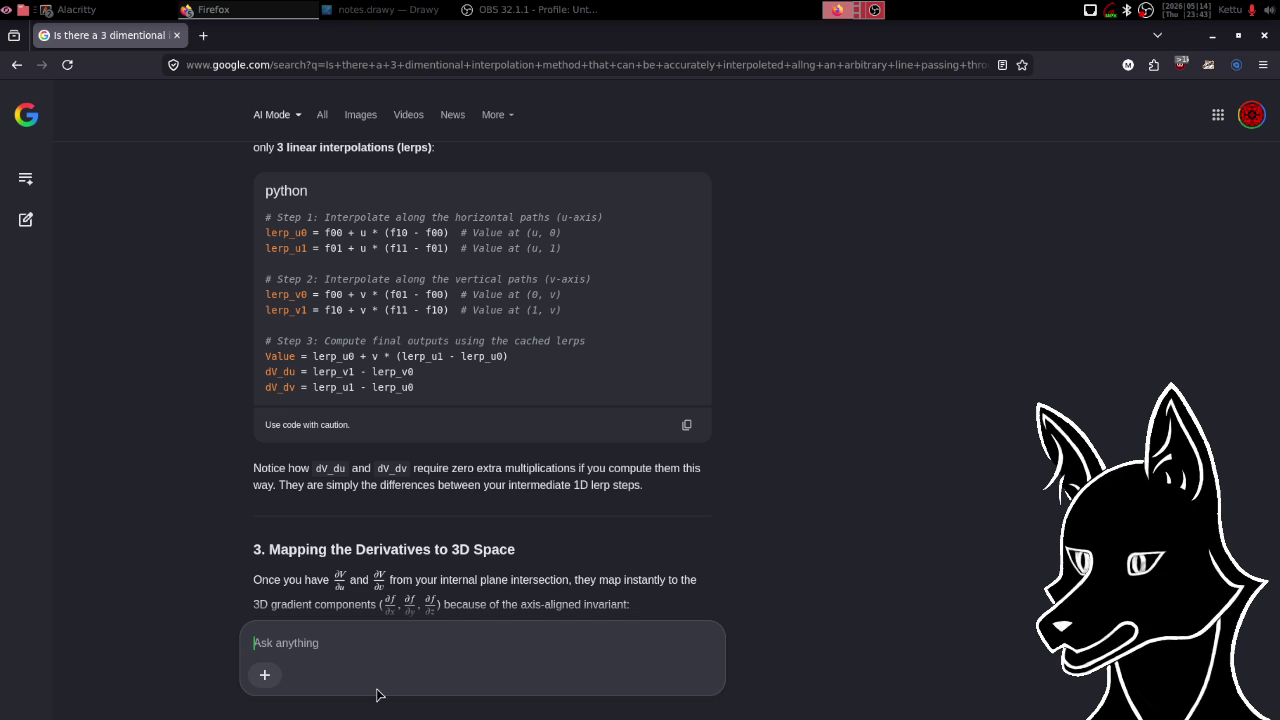
- Scroll down to the new reply's Unified "Two-Lerp" Derivative Engine explanation
{"action": "scroll", "coordinate": [797, 401], "scroll_direction": "down", "scroll_amount": 3}
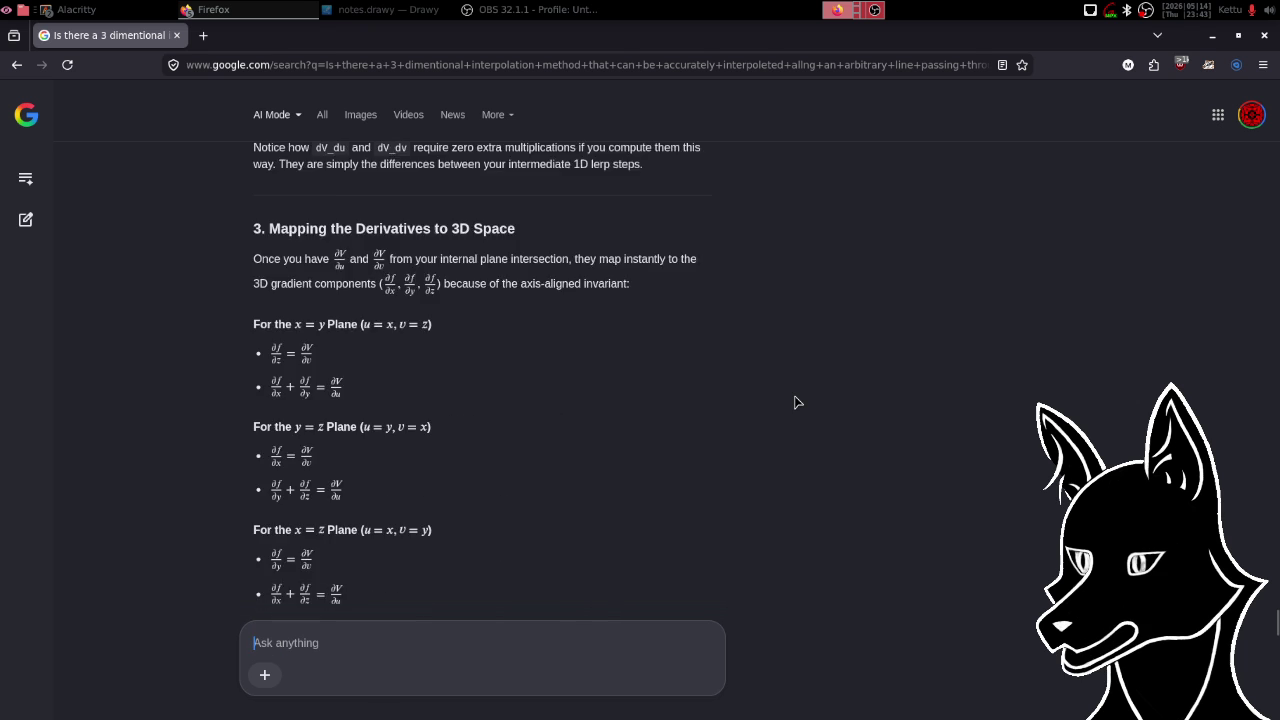
{"action": "scroll", "coordinate": [797, 401], "scroll_direction": "down", "scroll_amount": 1}
{"action": "scroll", "coordinate": [797, 401], "scroll_direction": "down", "scroll_amount": 4}
{"action": "scroll", "coordinate": [797, 401], "scroll_direction": "down", "scroll_amount": 4}
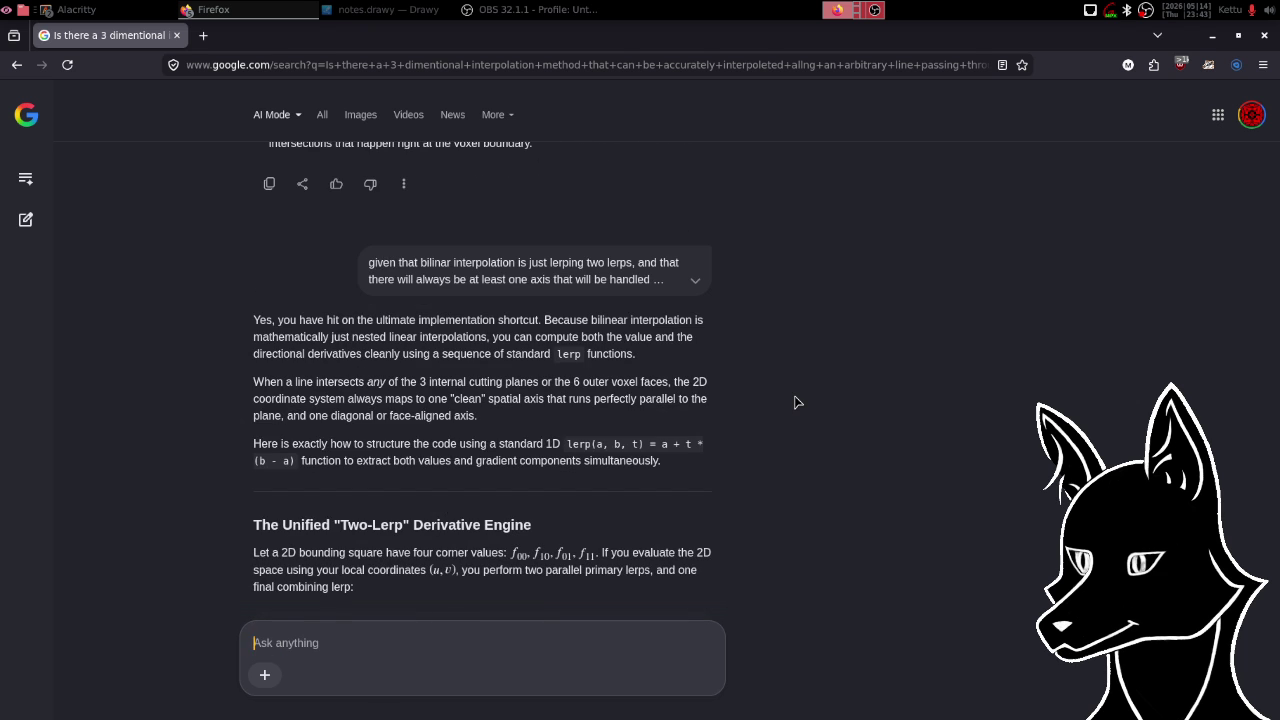
{"action": "scroll", "coordinate": [797, 401], "scroll_direction": "down", "scroll_amount": 2}
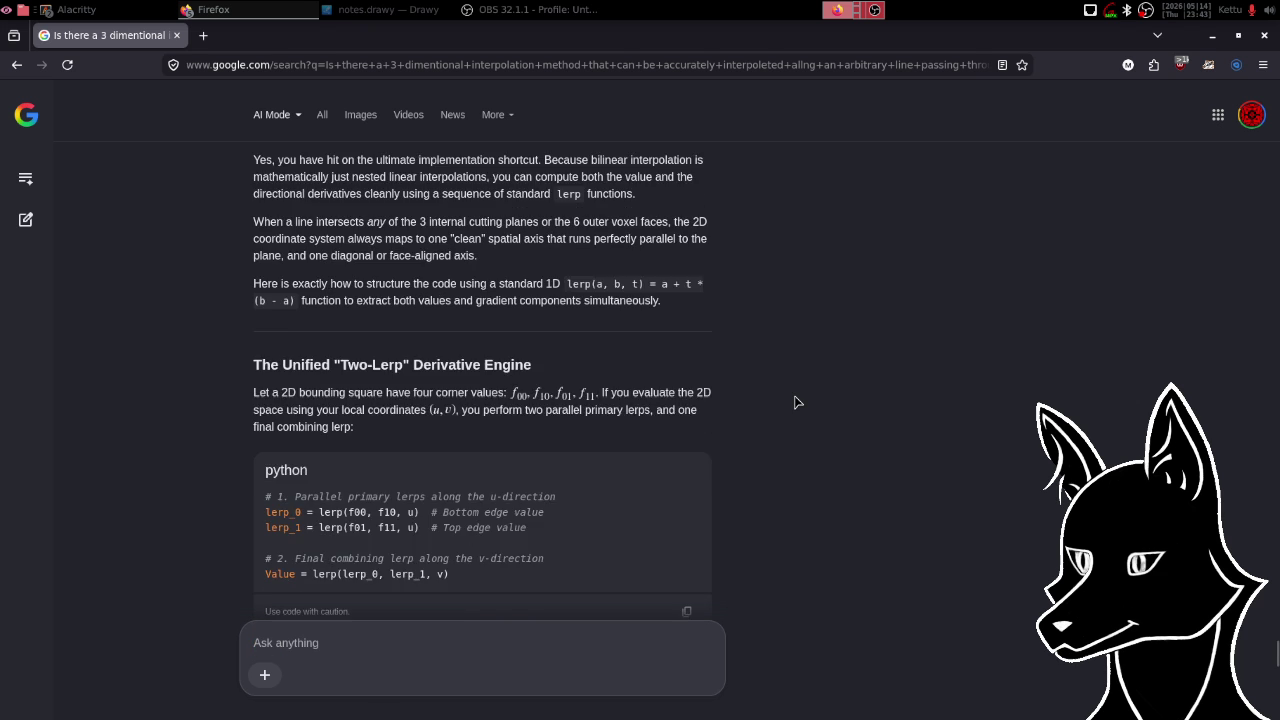
{"action": "scroll", "coordinate": [797, 401], "scroll_direction": "up", "scroll_amount": 1}
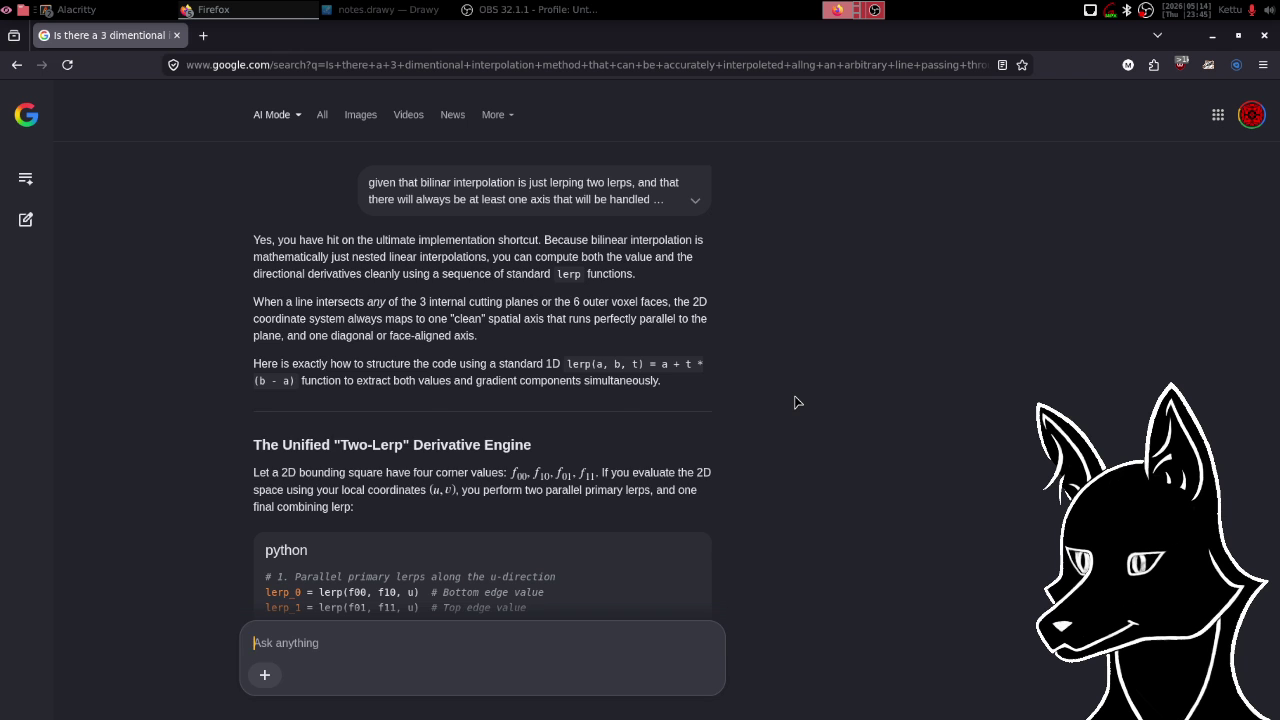
- Scroll past the python code block to The Built-in Gradient Invariant section
{"action": "scroll", "coordinate": [797, 402], "scroll_direction": "down", "scroll_amount": 3}
{"action": "scroll", "coordinate": [797, 402], "scroll_direction": "down", "scroll_amount": 3}
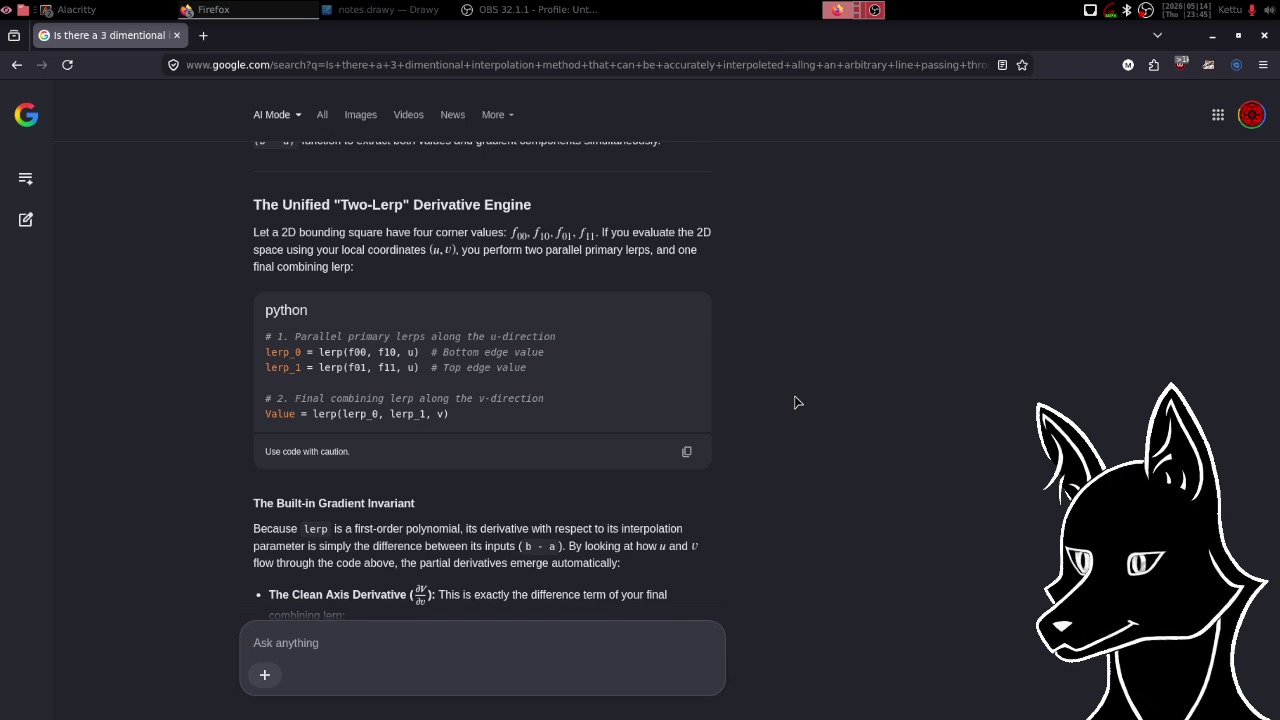
{"action": "scroll", "coordinate": [797, 402], "scroll_direction": "down", "scroll_amount": 5}
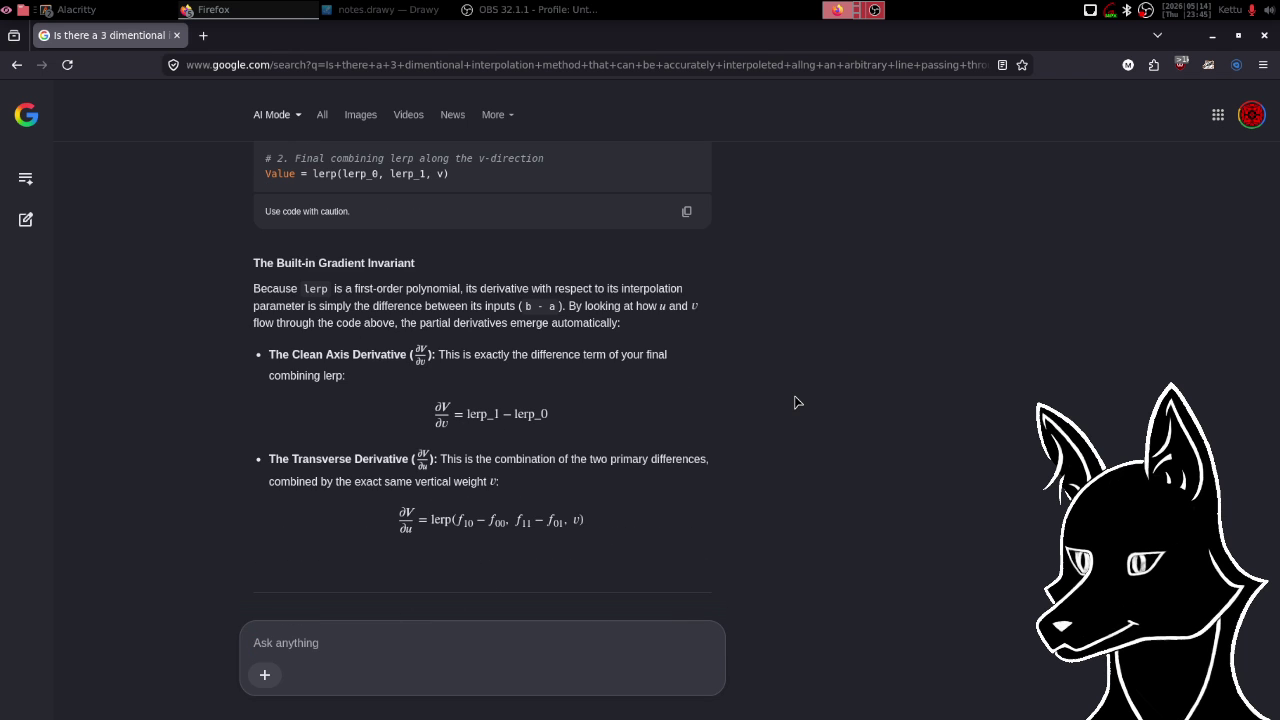
- Scroll through the Clean Axis Mappings table to Completing the 3D Gradient in Two Steps
{"action": "scroll", "coordinate": [797, 402], "scroll_direction": "down", "scroll_amount": 3}
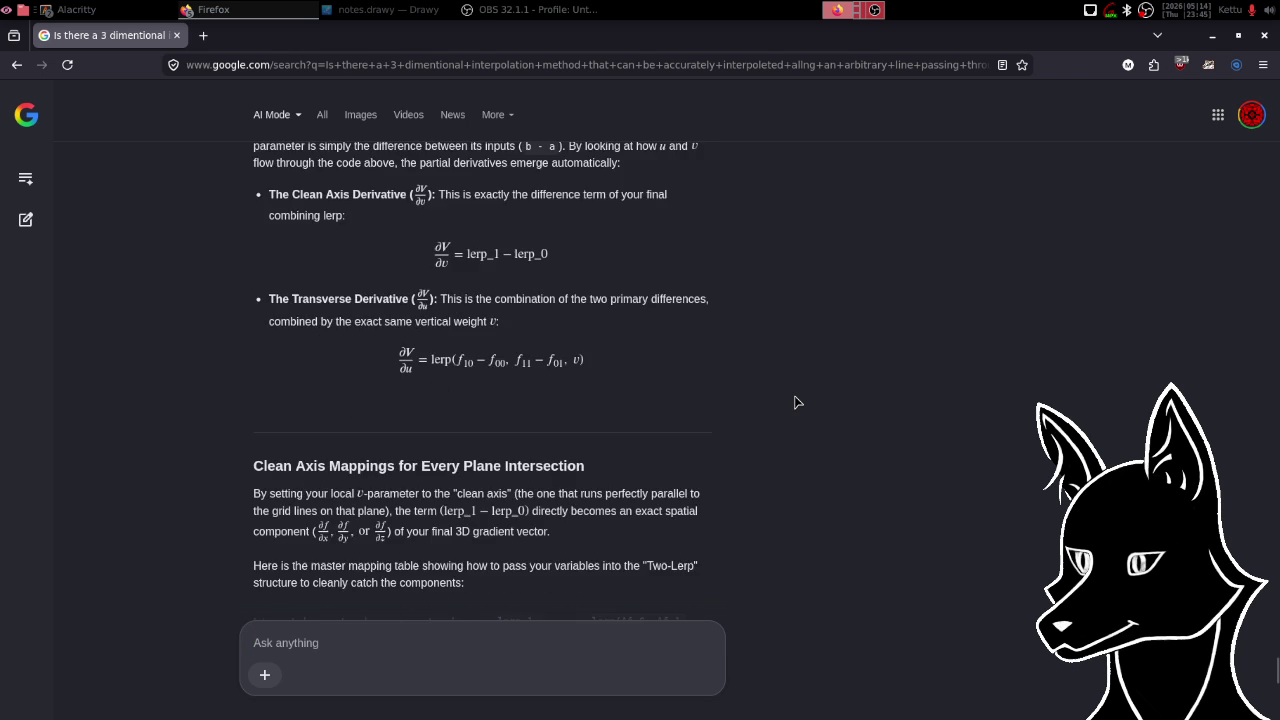
{"action": "scroll", "coordinate": [797, 402], "scroll_direction": "down", "scroll_amount": 2}
{"action": "scroll", "coordinate": [797, 402], "scroll_direction": "down", "scroll_amount": 3}
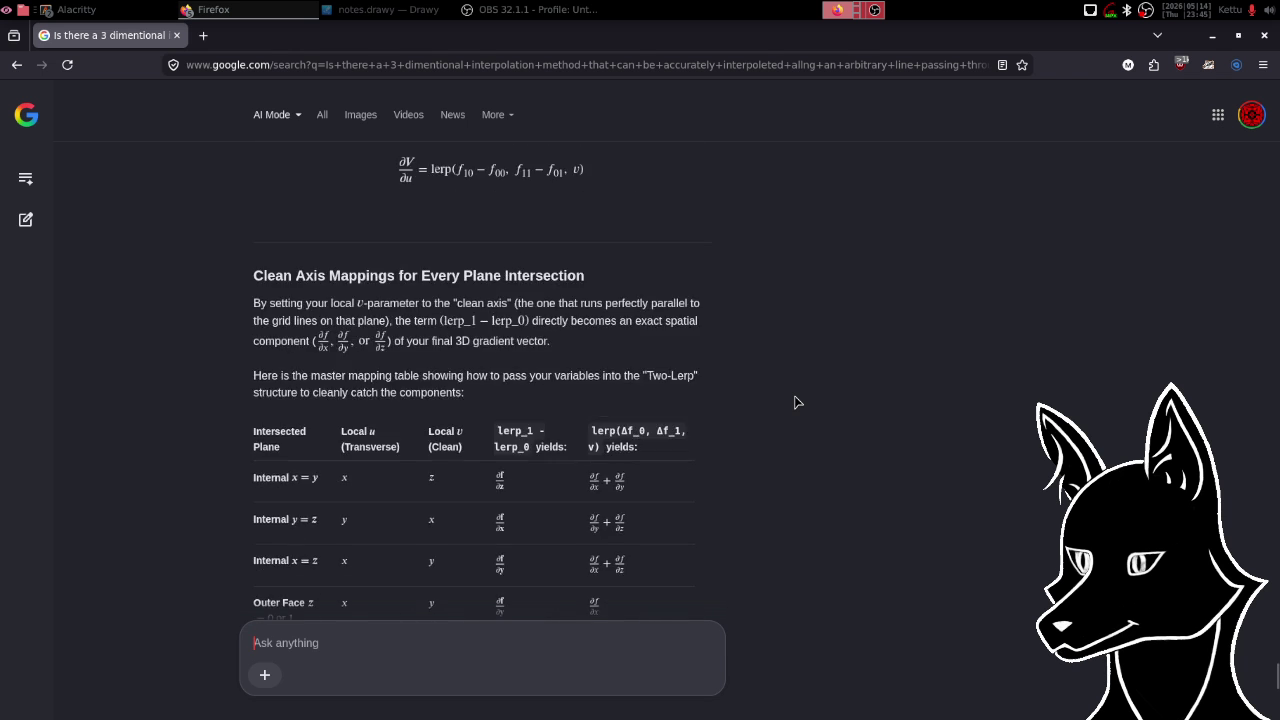
{"action": "scroll", "coordinate": [797, 402], "scroll_direction": "down", "scroll_amount": 1}
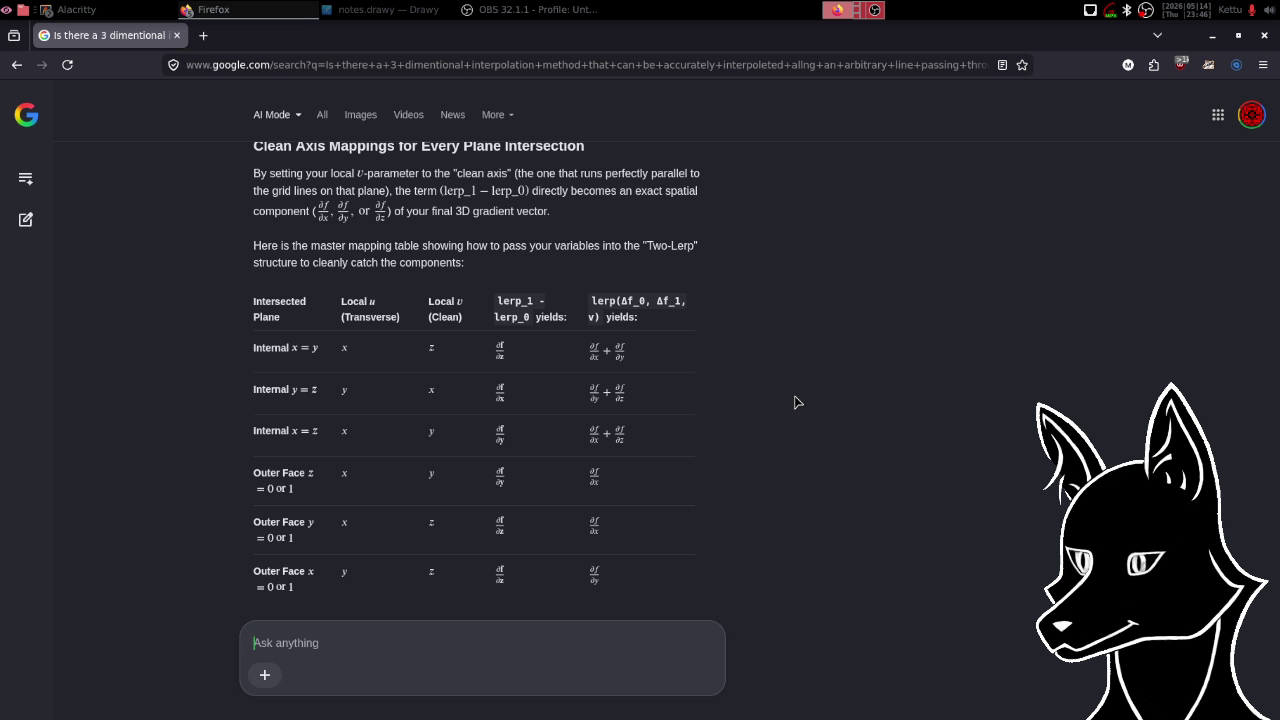
{"action": "scroll", "coordinate": [797, 402], "scroll_direction": "down", "scroll_amount": 2}
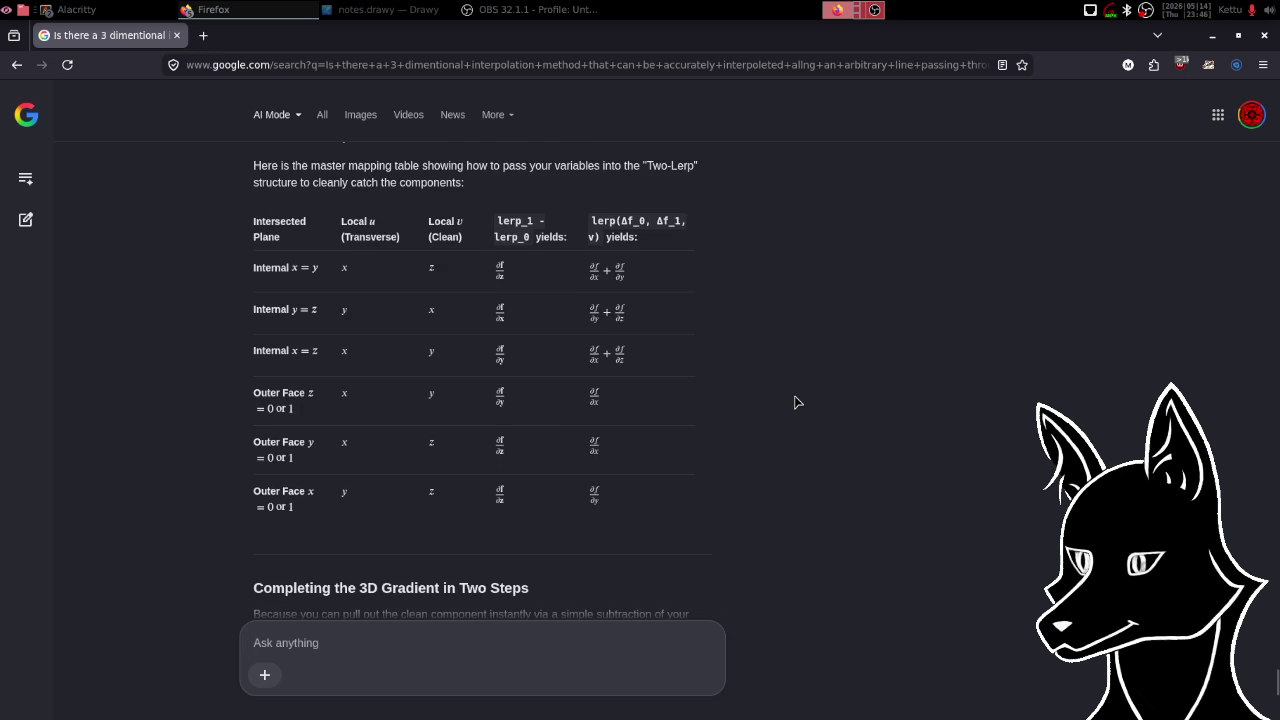
{"action": "scroll", "coordinate": [797, 402], "scroll_direction": "down", "scroll_amount": 5}
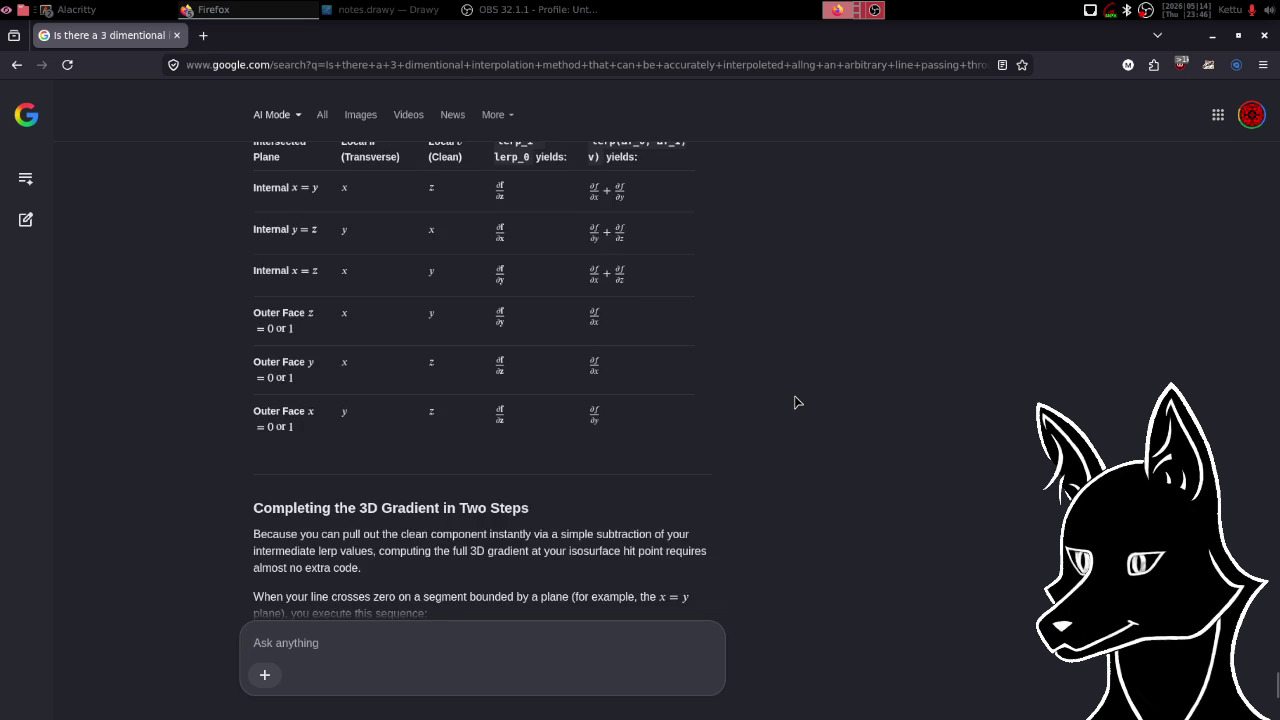
{"action": "scroll", "coordinate": [797, 402], "scroll_direction": "down", "scroll_amount": 2}
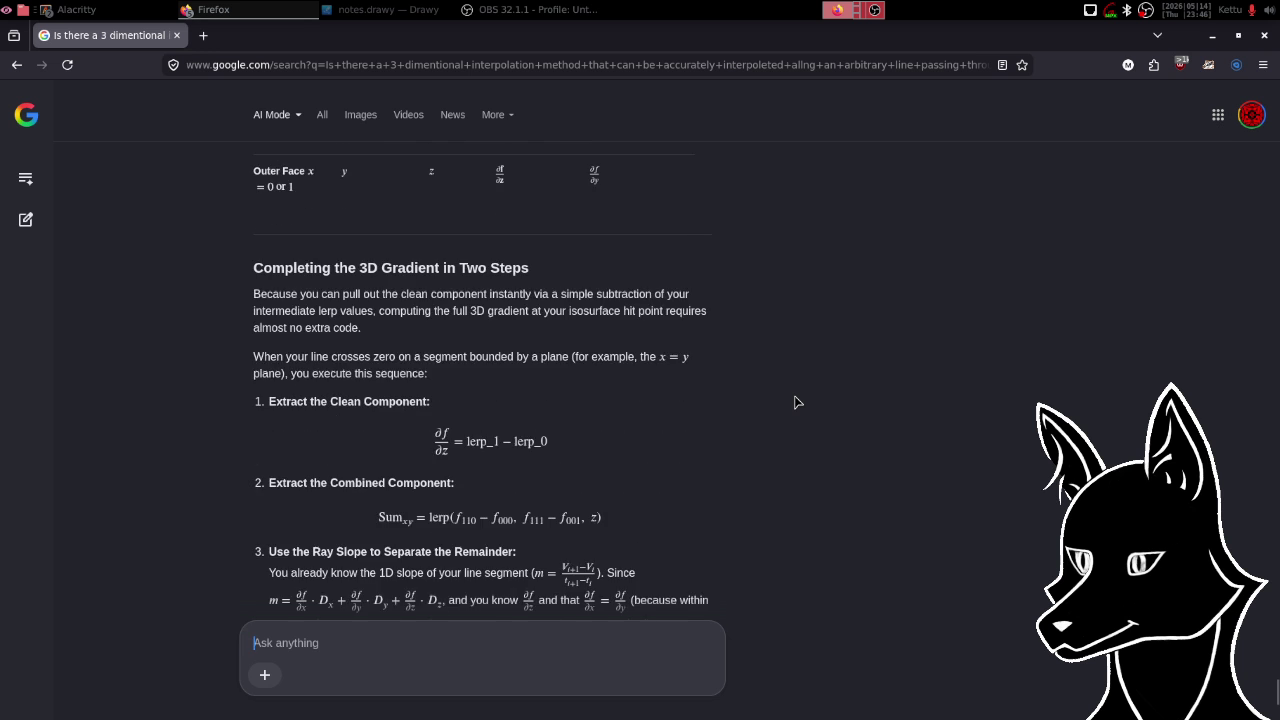
- Review the rest of the lerp answer and begin a follow-up saying its explanation doesn't sit right
{"action": "scroll", "coordinate": [797, 402], "scroll_direction": "down", "scroll_amount": 10}
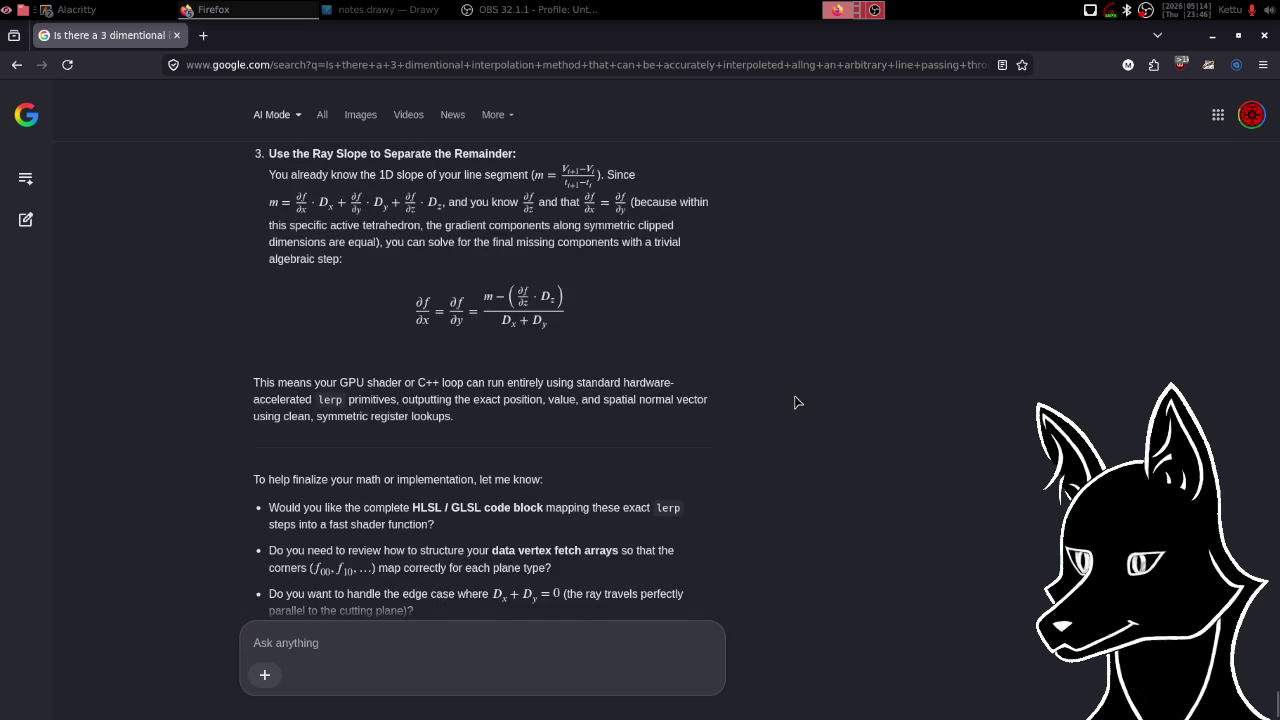
{"action": "scroll", "coordinate": [797, 402], "scroll_direction": "up", "scroll_amount": 15}
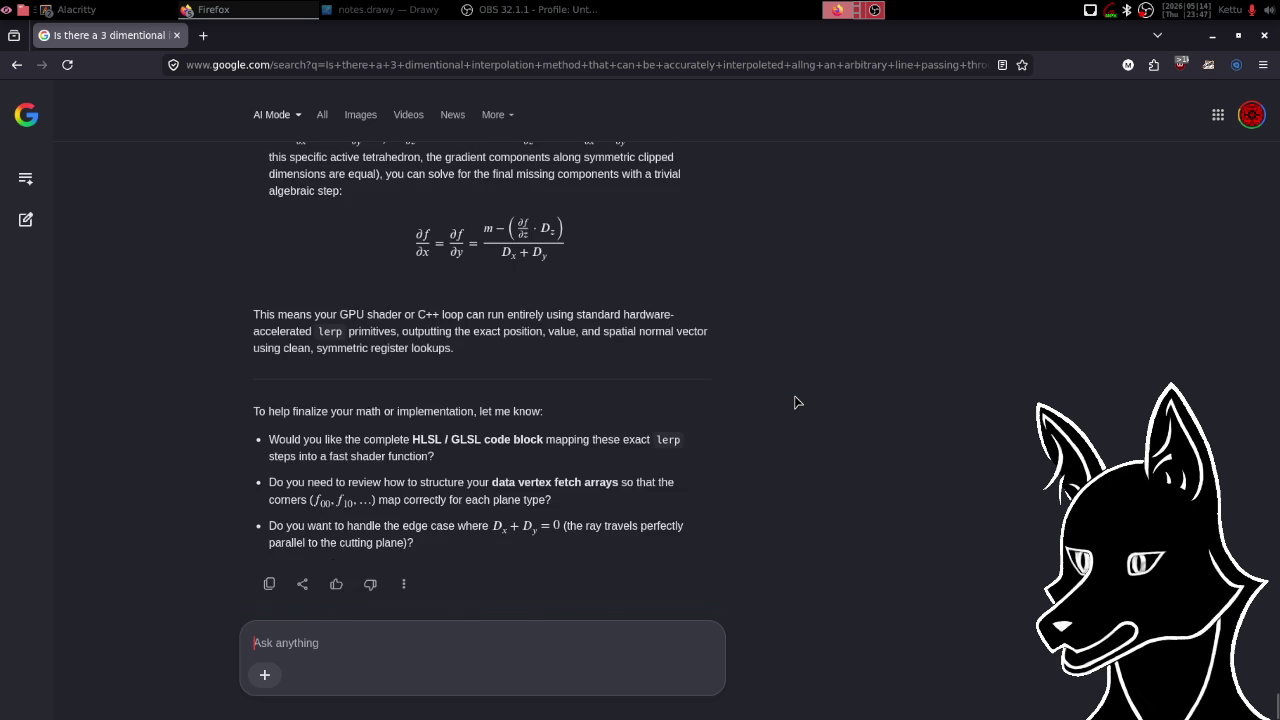
{"action": "scroll", "coordinate": [797, 402], "scroll_direction": "up", "scroll_amount": 15}
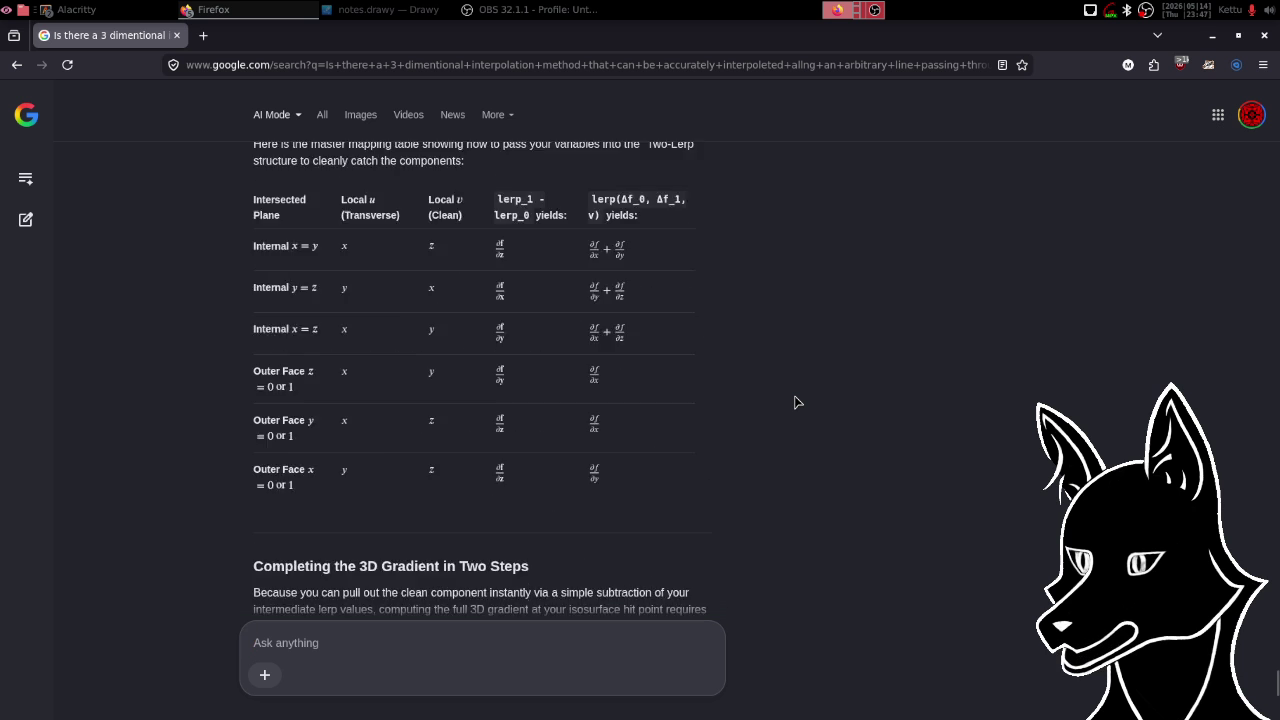
{"action": "scroll", "coordinate": [797, 402], "scroll_direction": "up", "scroll_amount": 10}
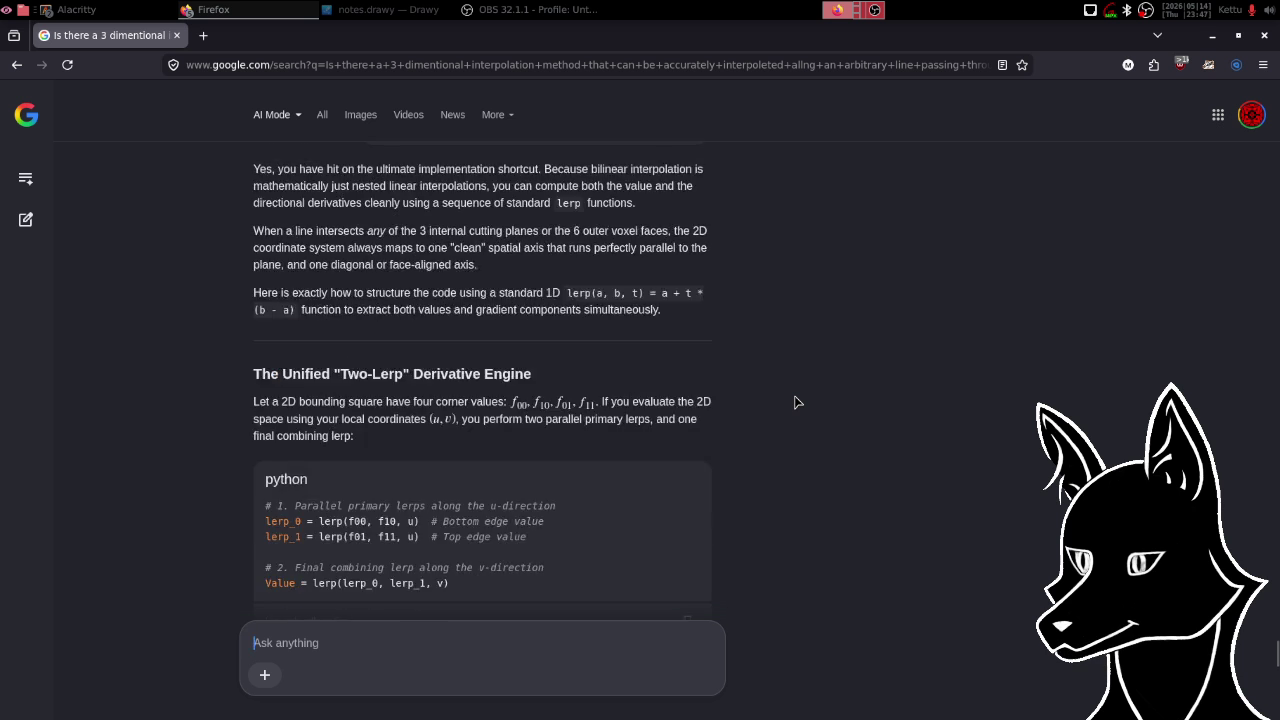
{"action": "scroll", "coordinate": [797, 402], "scroll_direction": "down", "scroll_amount": 20}
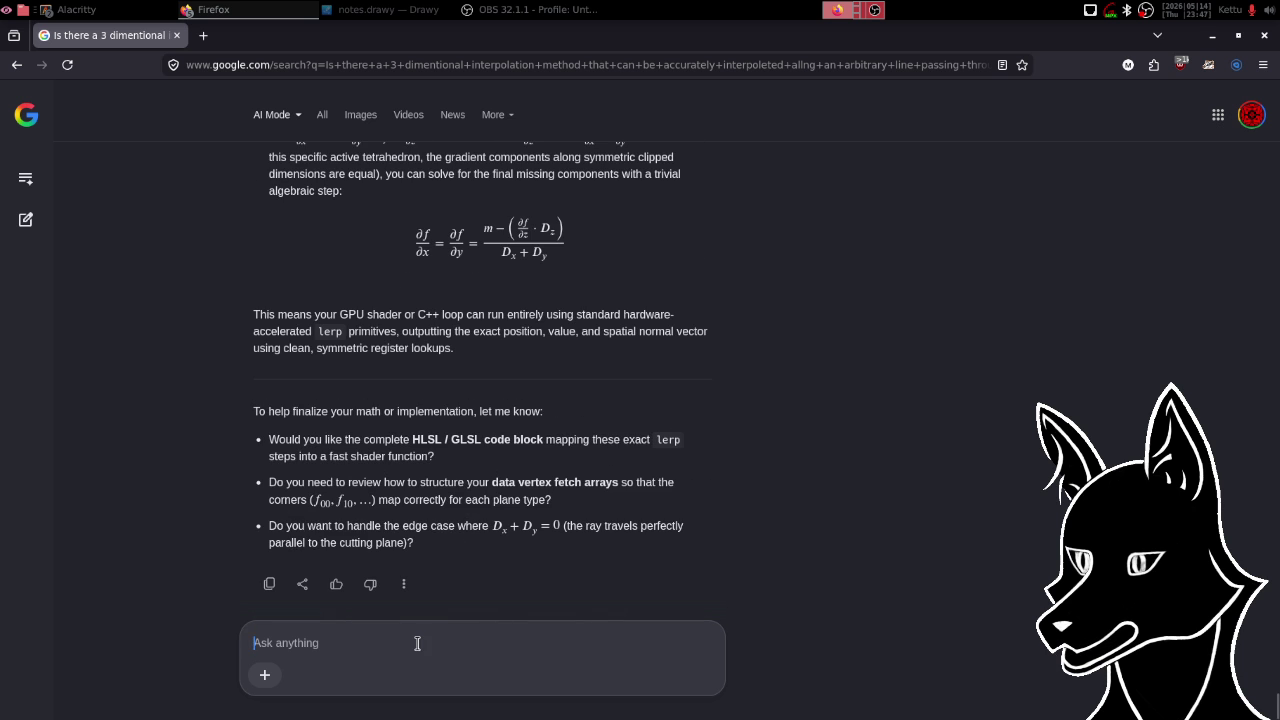
{"action": "type", "text": "there's "}
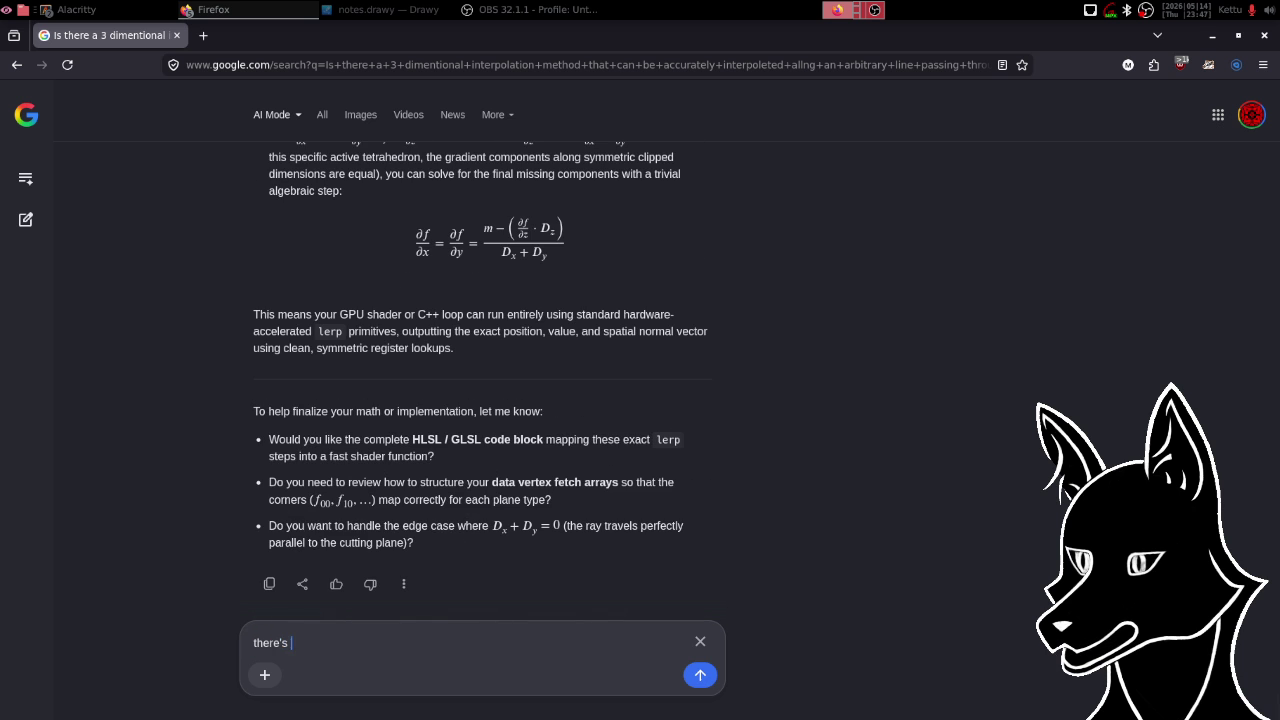
{"action": "type", "text": "something abut y"}
{"action": "type", "text": "our ex"}
{"action": "type", "text": "plan"}
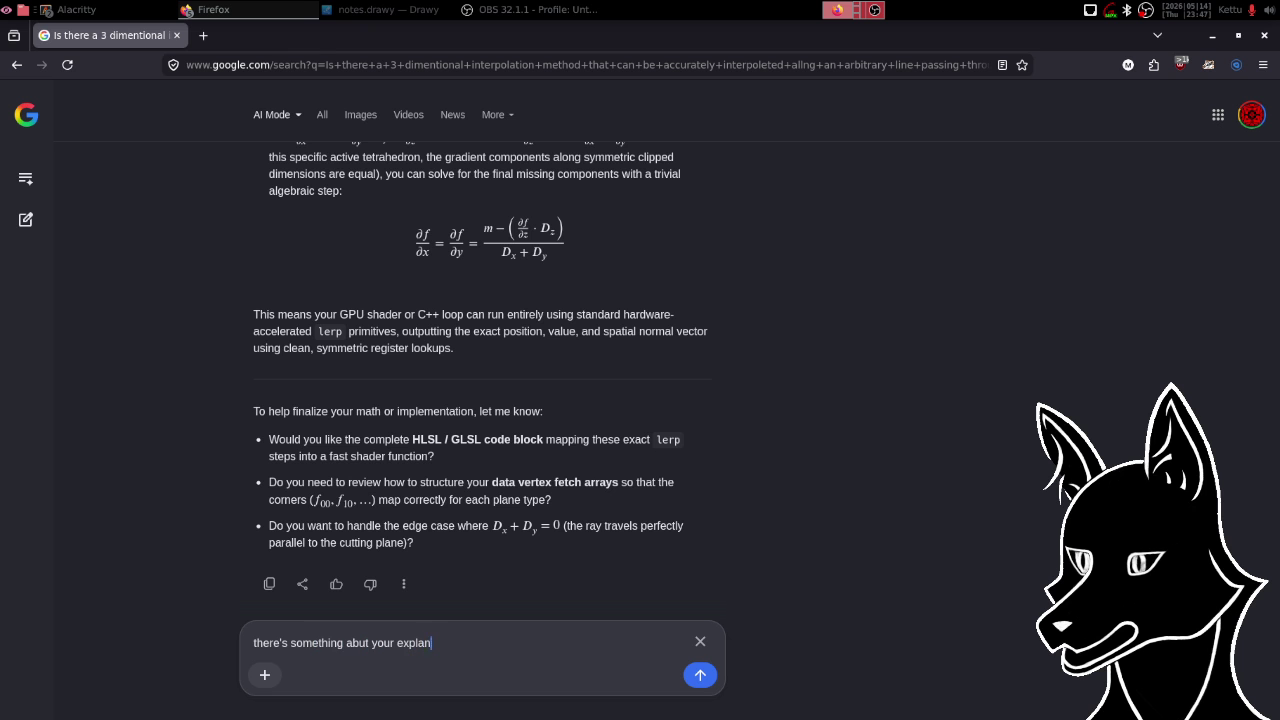
{"action": "type", "text": "ation that does"}
{"action": "type", "text": "n't quite"}
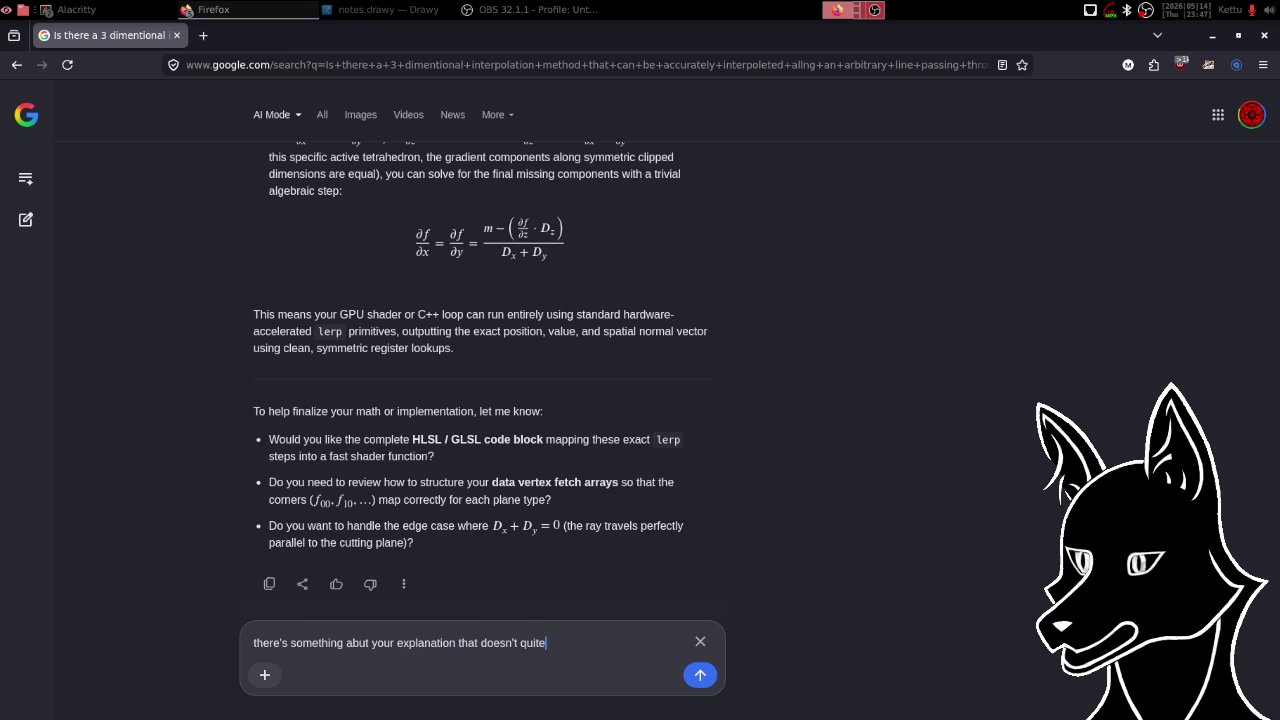
{"action": "type", "text": " sit right: "}
{"action": "type", "text": "you cannot "}
{"action": "type", "text": "have a grid"}
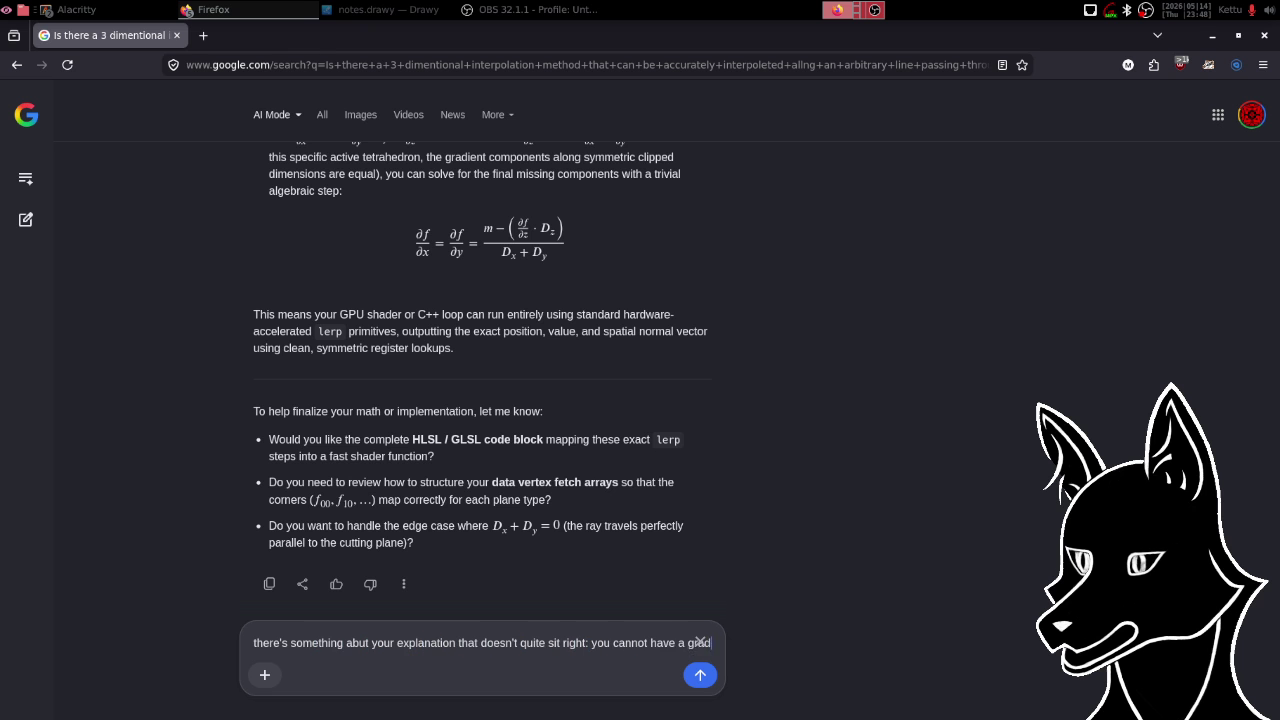
{"action": "type", "text": "i"}
- Type that a gradient needs the given segment's endpoints, not one plane point, and mention partial derivatives
{"action": "type", "text": "en"}
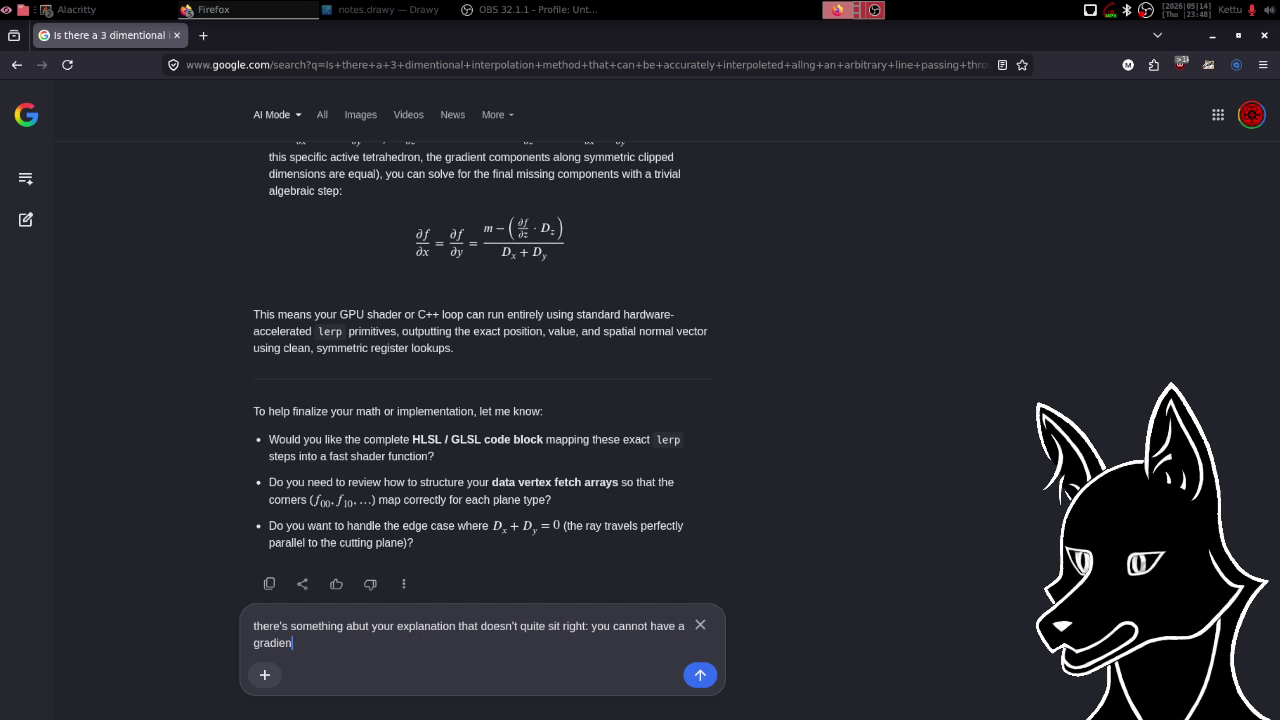
{"action": "type", "text": "t given just o"}
{"action": "type", "text": "ne point "}
{"action": "type", "text": "in the pl"}
{"action": "type", "text": "ane"}
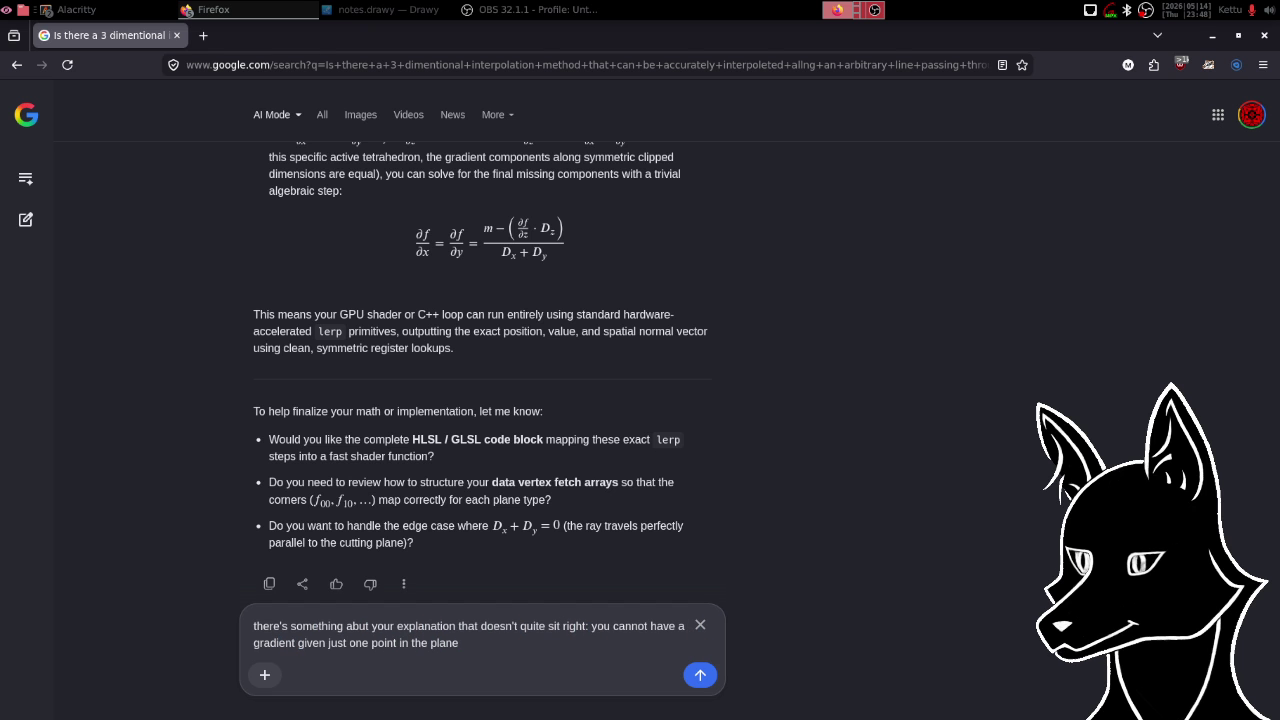
{"action": "type", "text": ", it i"}
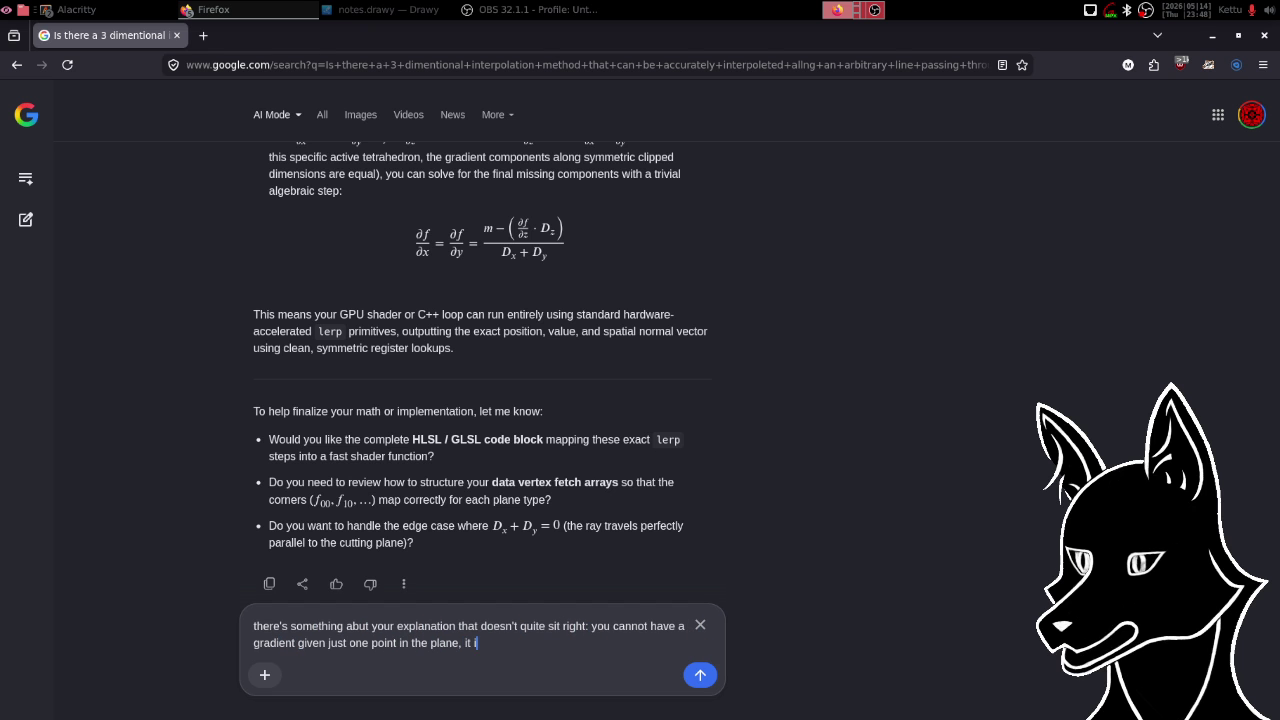
{"action": "type", "text": "s"}
{"action": "key", "text": "BackSpace"}
{"action": "type", "text": "m"}
{"action": "type", "text": "ust be "}
{"action": "type", "text": "calculat"}
{"action": "type", "text": "ed from t"}
{"action": "type", "text": "he en"}
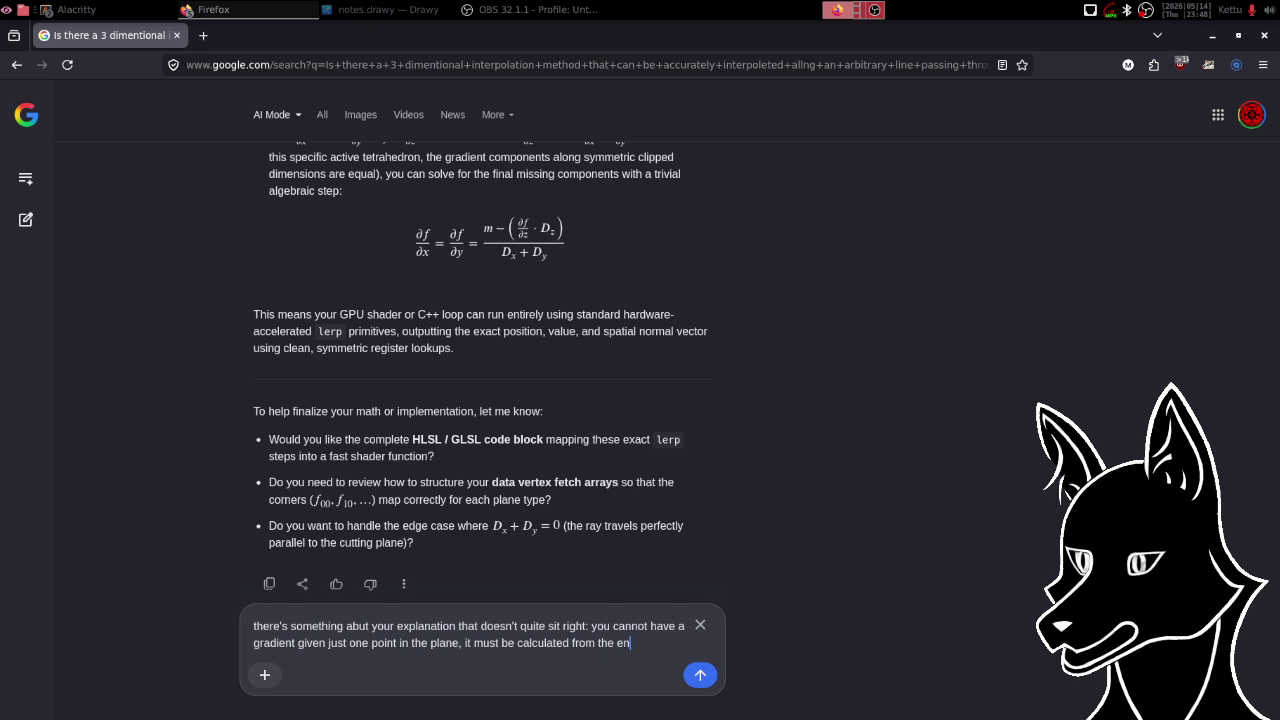
{"action": "type", "text": "dpoints of th"}
{"action": "type", "text": "e s"}
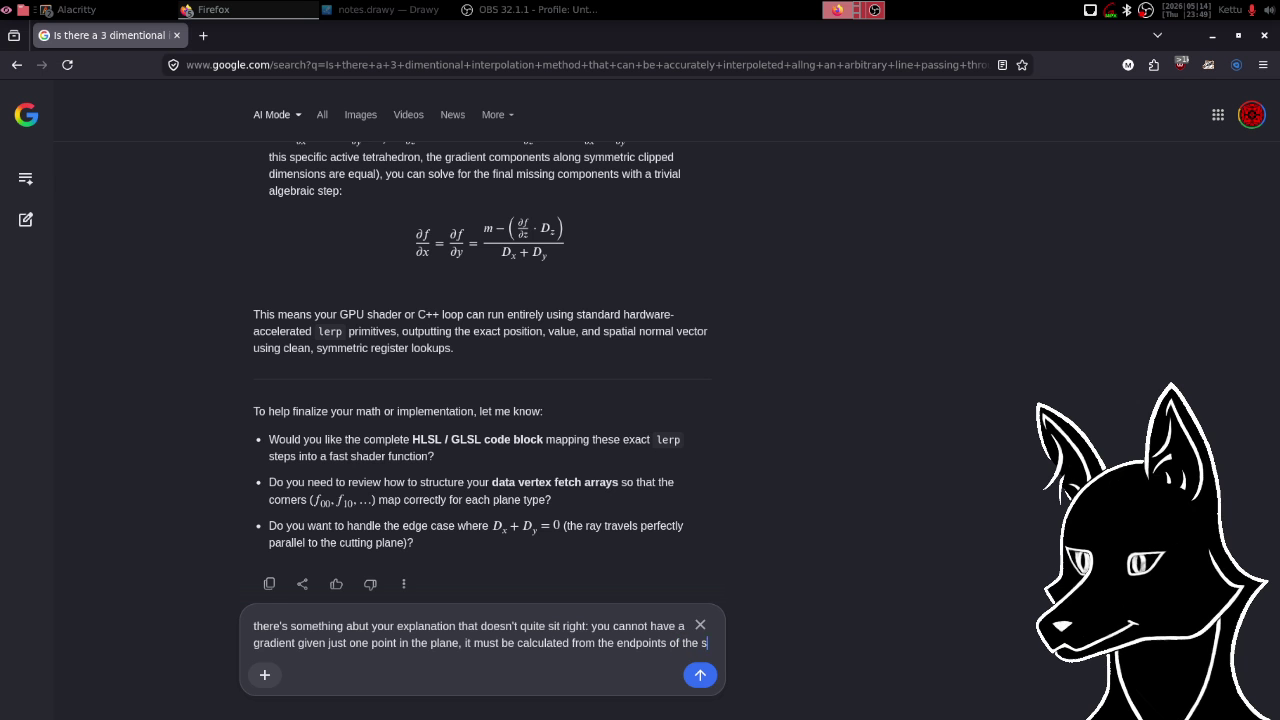
{"action": "type", "text": "given segment. "}
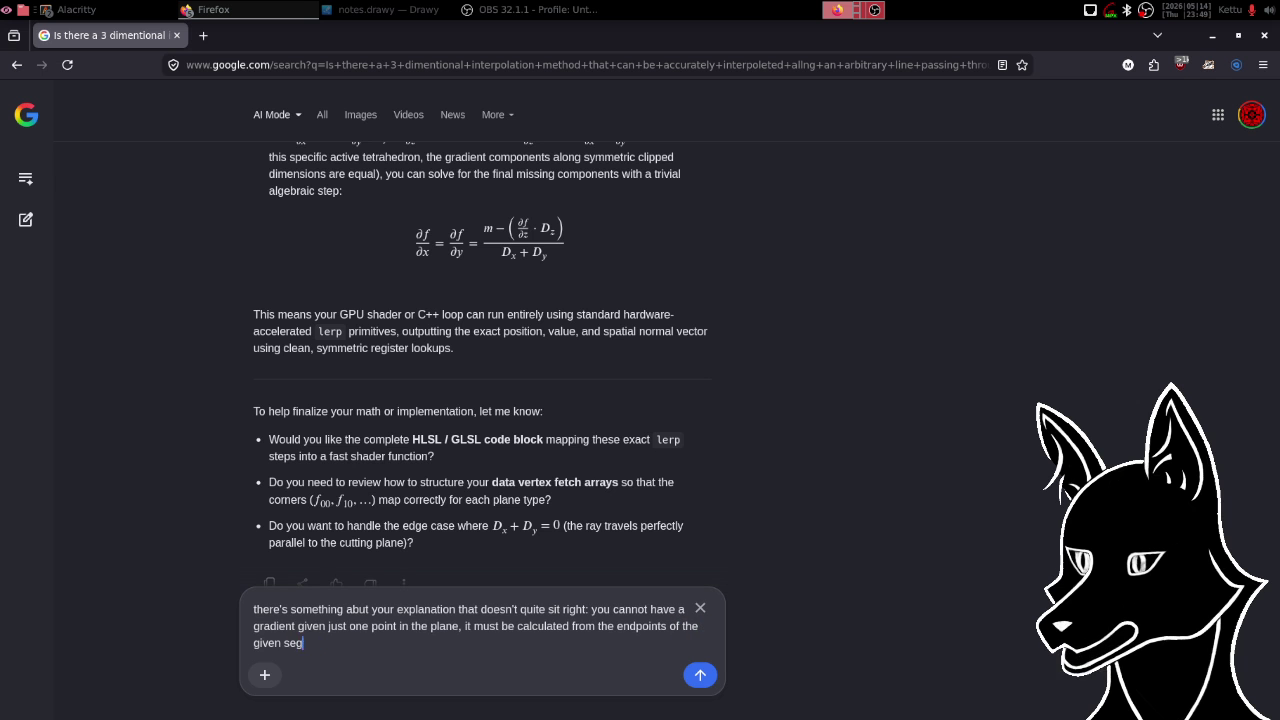
{"action": "type", "text": "but then again, you are also only talking about the"}
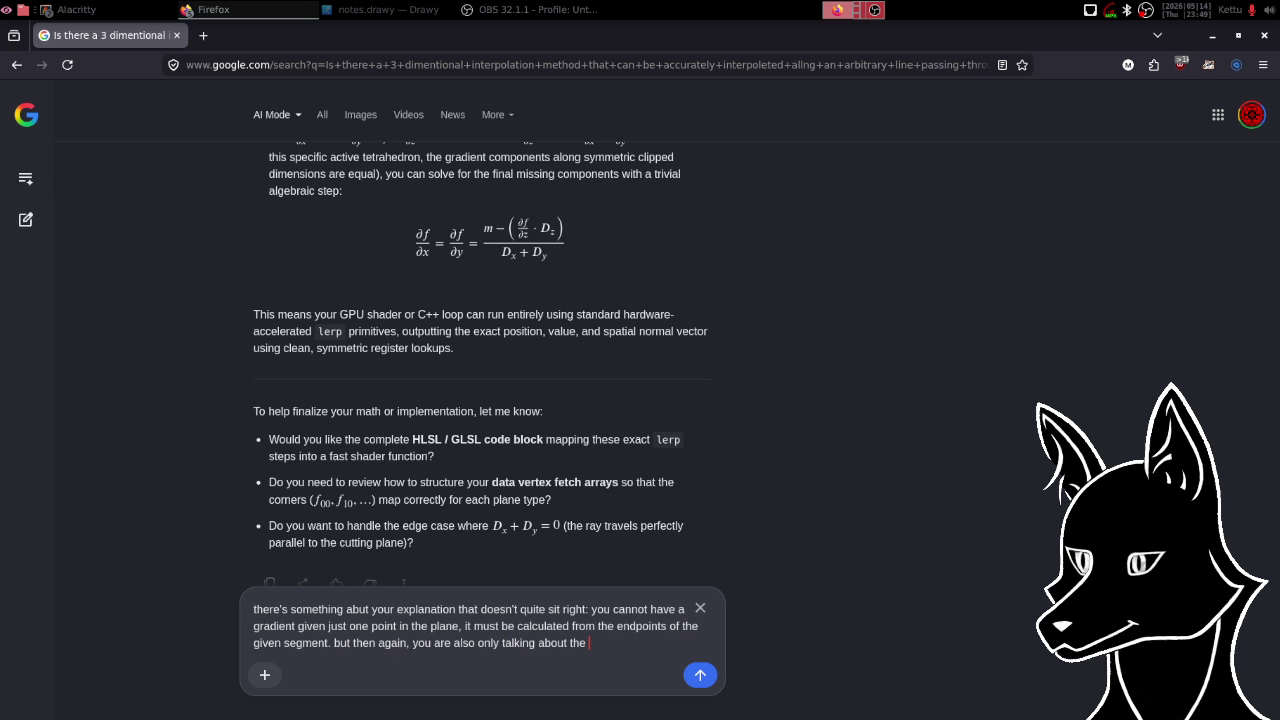
{"action": "type", "text": " partia"}
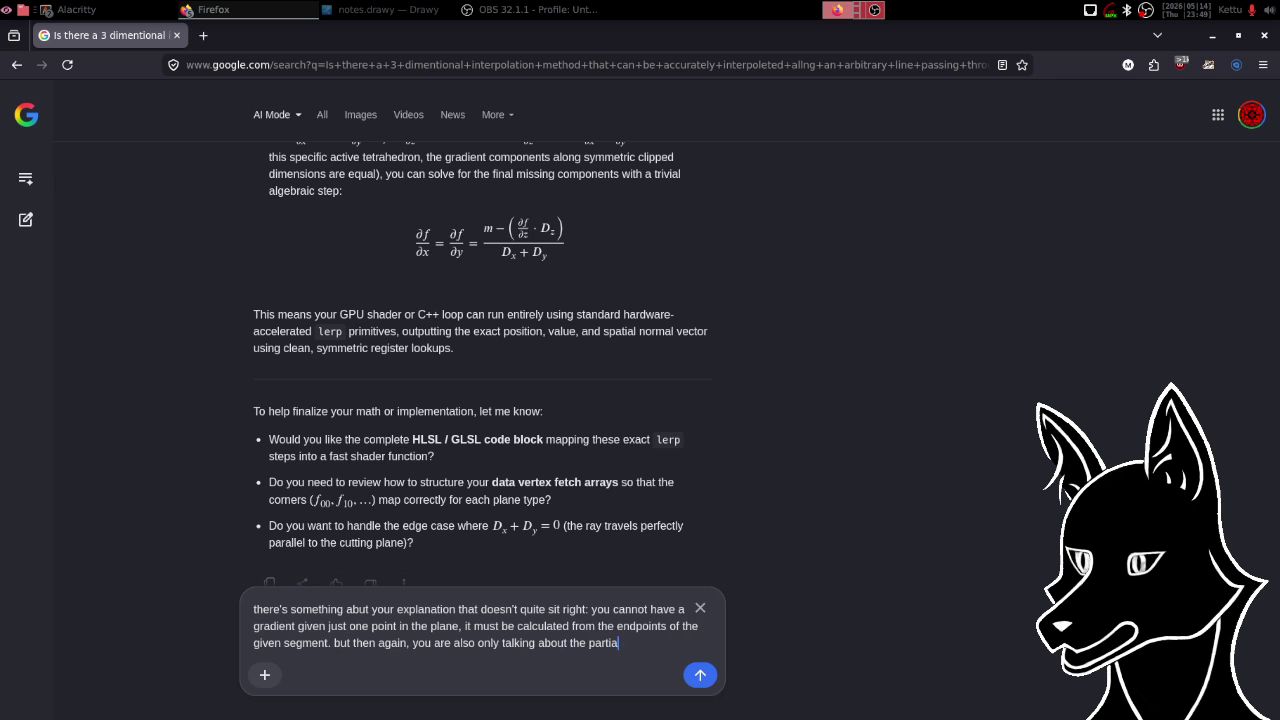
{"action": "type", "text": "l derivativ"}
{"action": "type", "text": "es. thus,"}
{"action": "type", "text": " given any tw"}
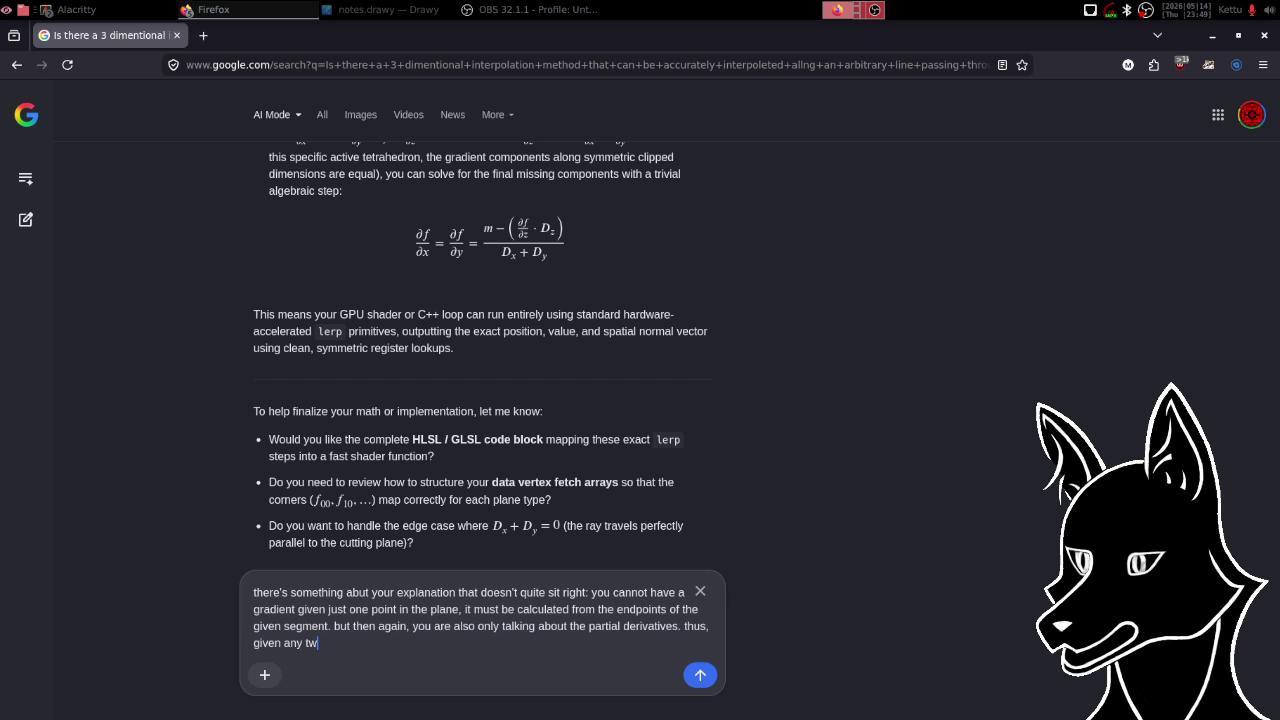
{"action": "type", "text": "o plane"}
- Add that sequential planes give distinct partial derivatives, any two yield the third, then submit
{"action": "key", "text": "BackSpace"}
{"action": "key", "text": "BackSpace"}
{"action": "key", "text": "BackSpace"}
{"action": "type", "text": "seque"}
{"action": "type", "text": "ntial planes, you have two"}
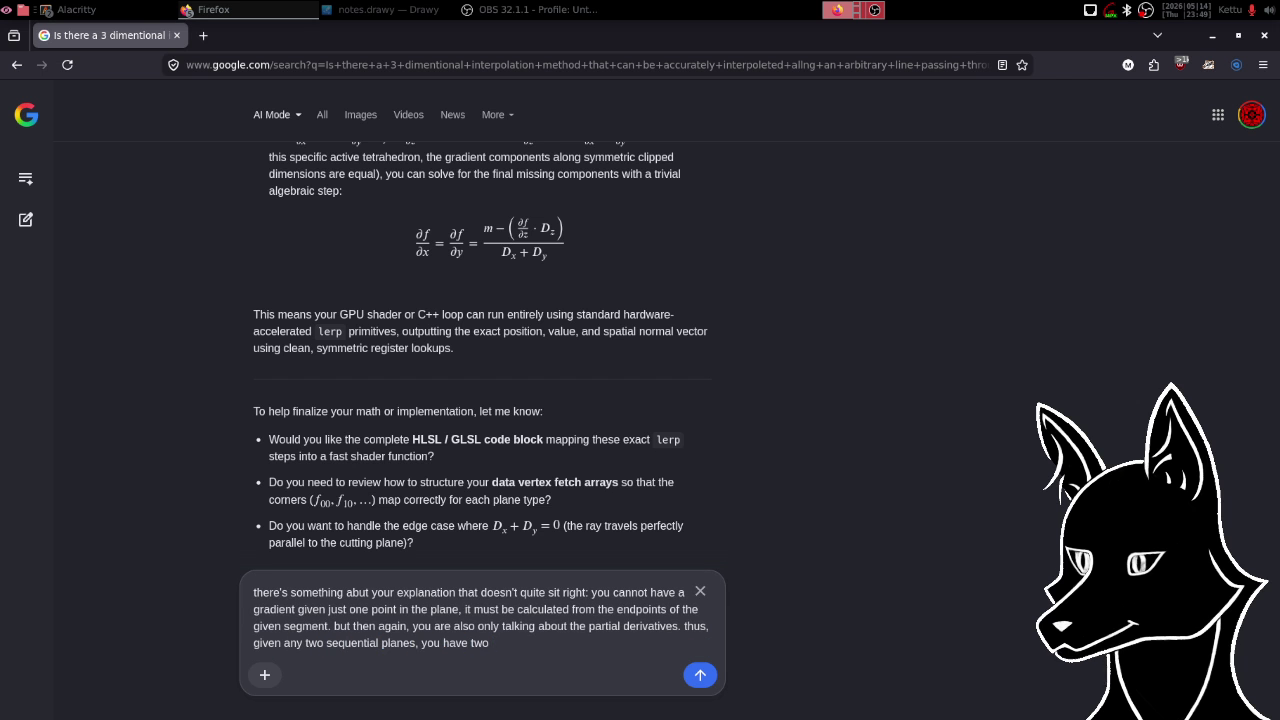
{"action": "type", "text": " different singular "}
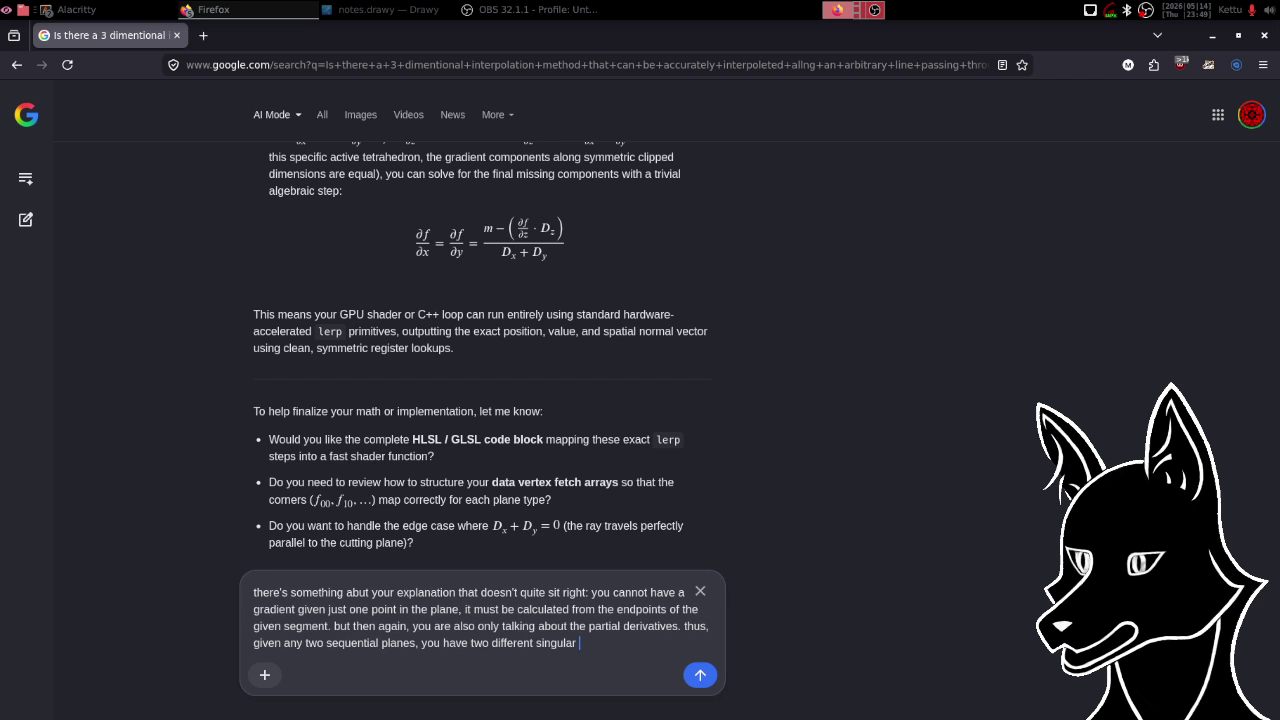
{"action": "type", "text": "partial"}
{"action": "type", "text": " derivative"}
{"action": "type", "text": "s (some"}
{"action": "type", "text": "times 3"}
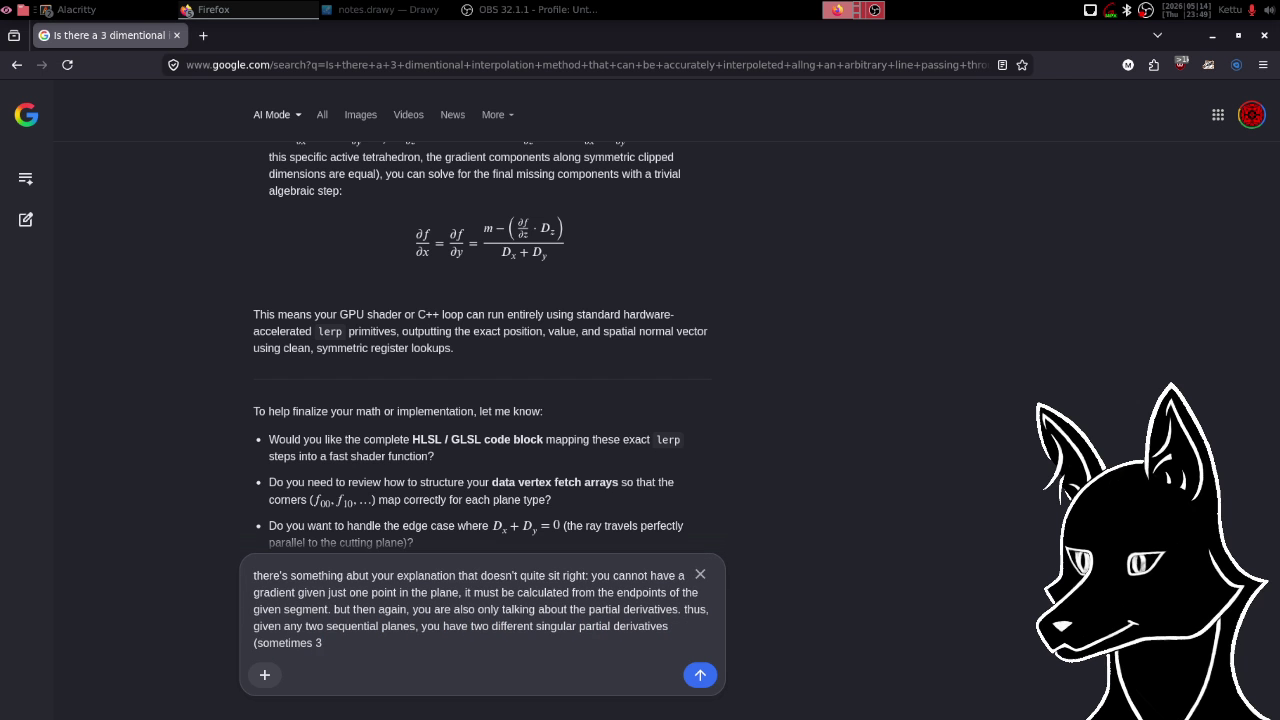
{"action": "key", "text": "BackSpace"}
{"action": "type", "text": "all th"}
{"action": "type", "text": "ree) and "}
{"action": "type", "text": "t"}
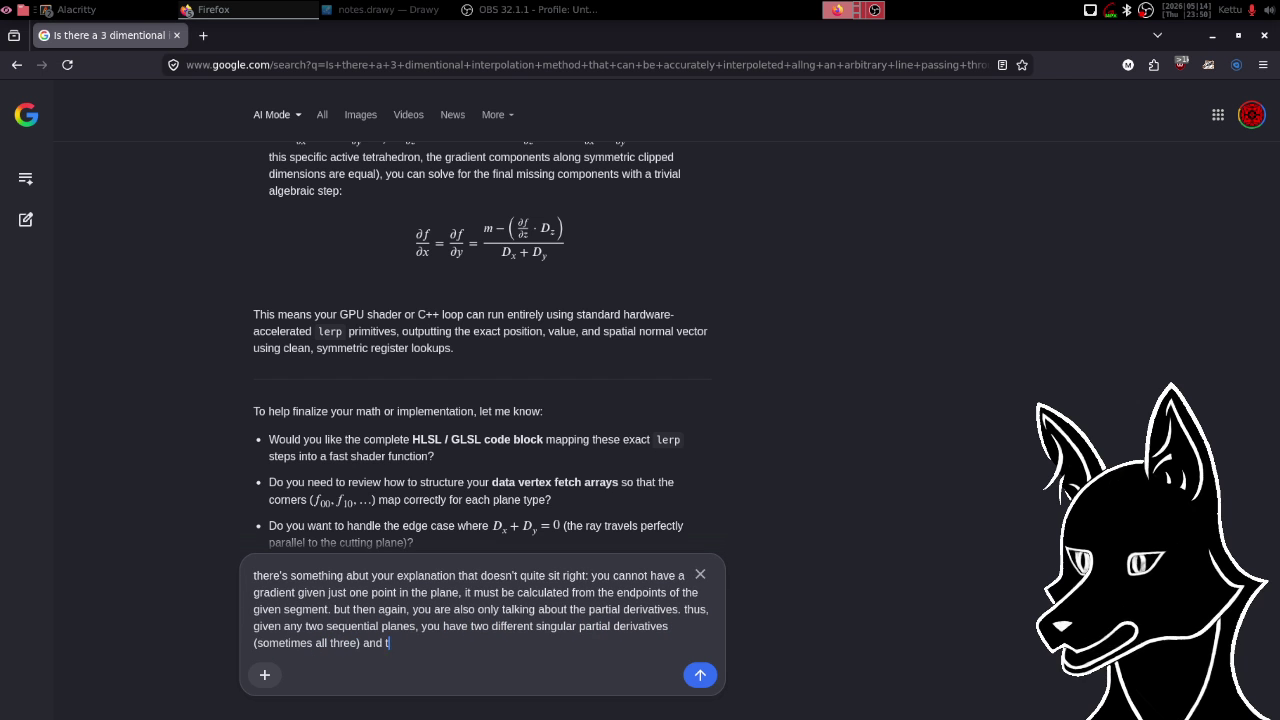
{"action": "type", "text": "hus, if you have "}
{"action": "type", "text": "at leas"}
{"action": "type", "text": "t two, yo"}
{"action": "type", "text": "u c"}
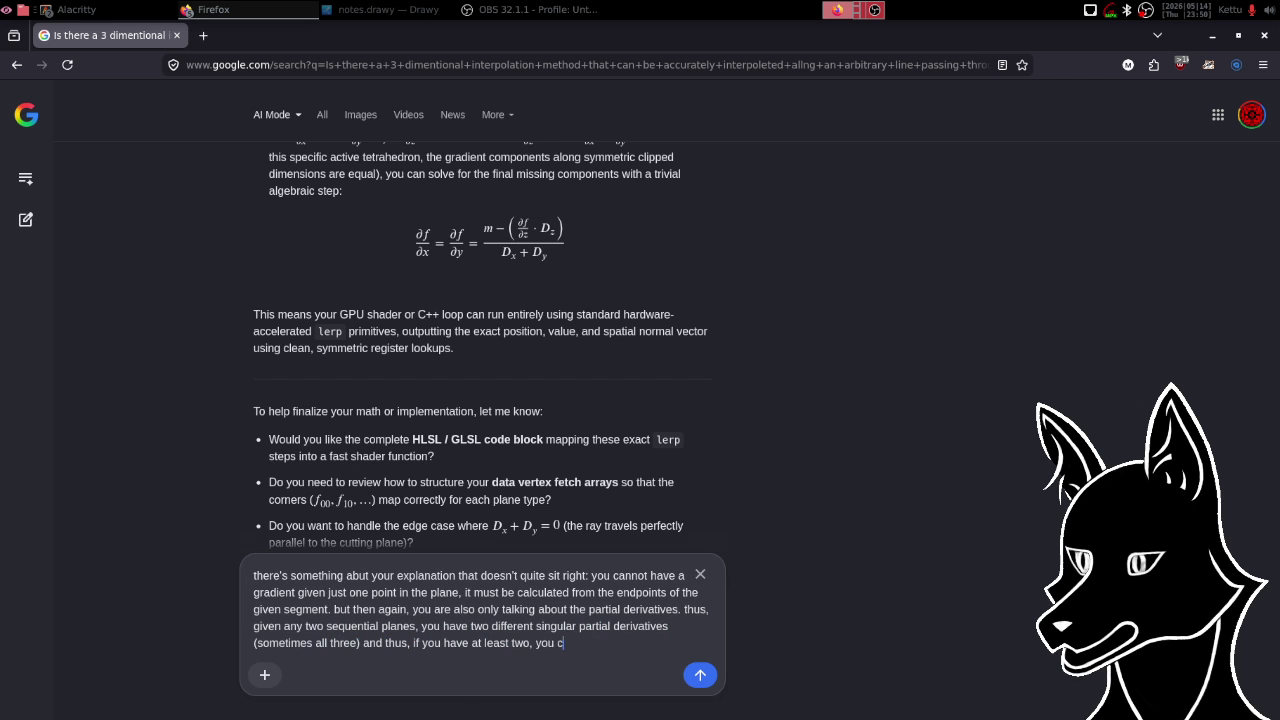
{"action": "type", "text": "an get the thir"}
{"action": "type", "text": "d f"}
{"action": "type", "text": "rom the "}
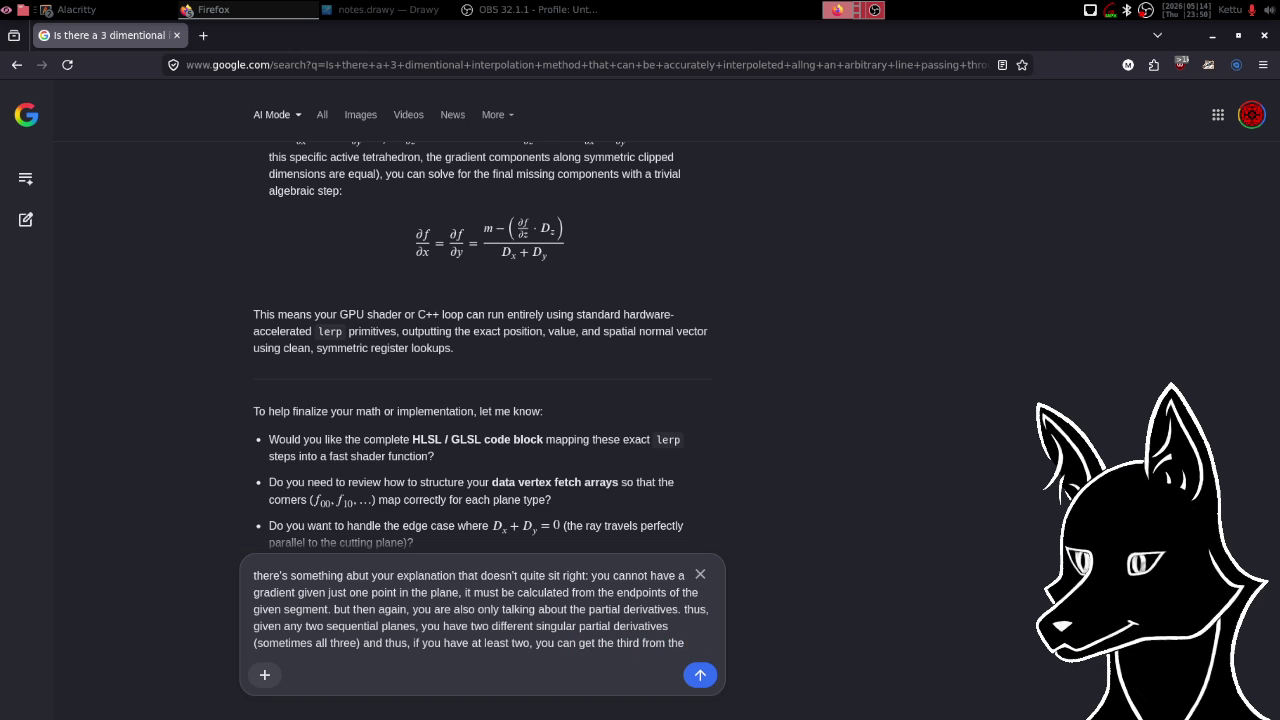
{"action": "type", "text": "p"}
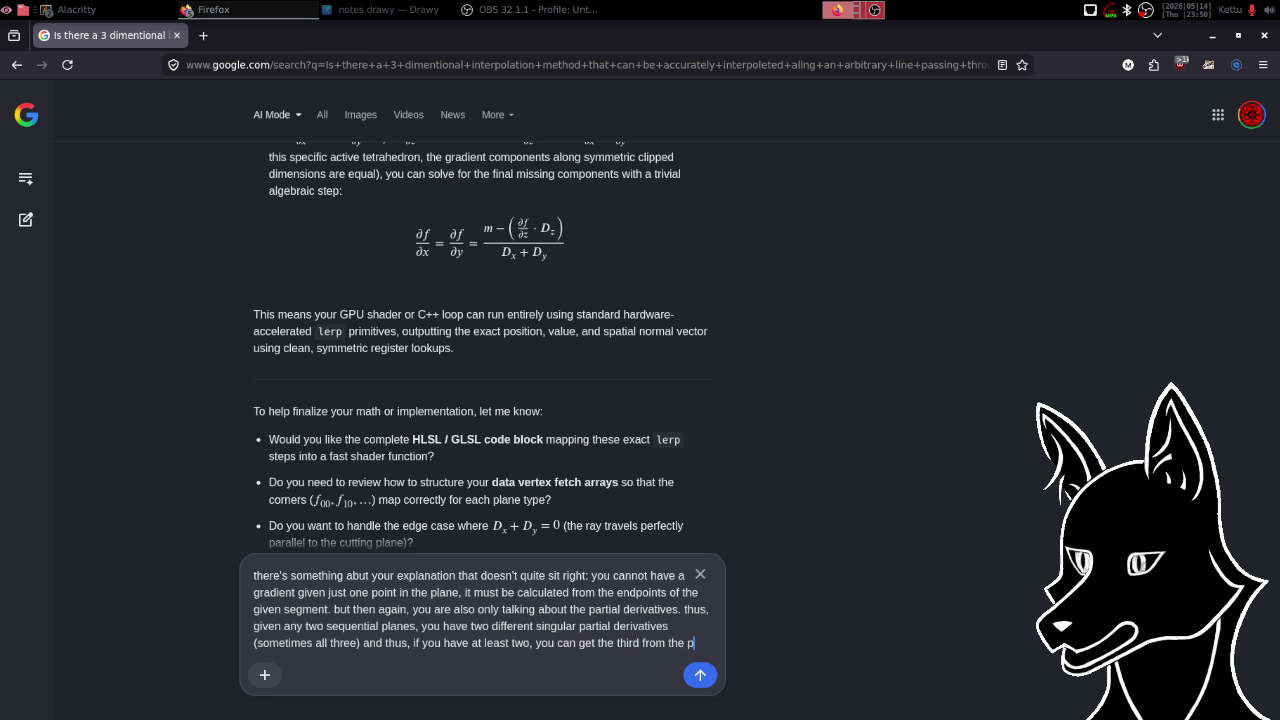
{"action": "type", "text": "artial d"}
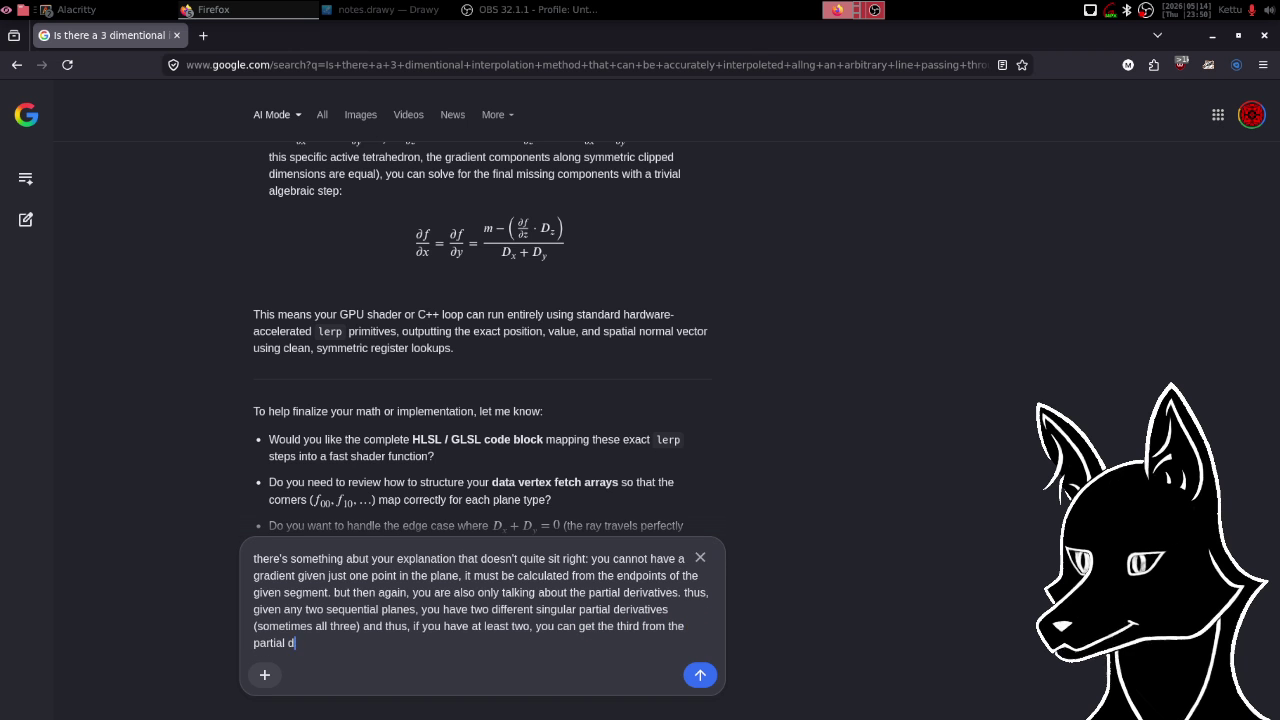
{"action": "type", "text": "erivativ"}
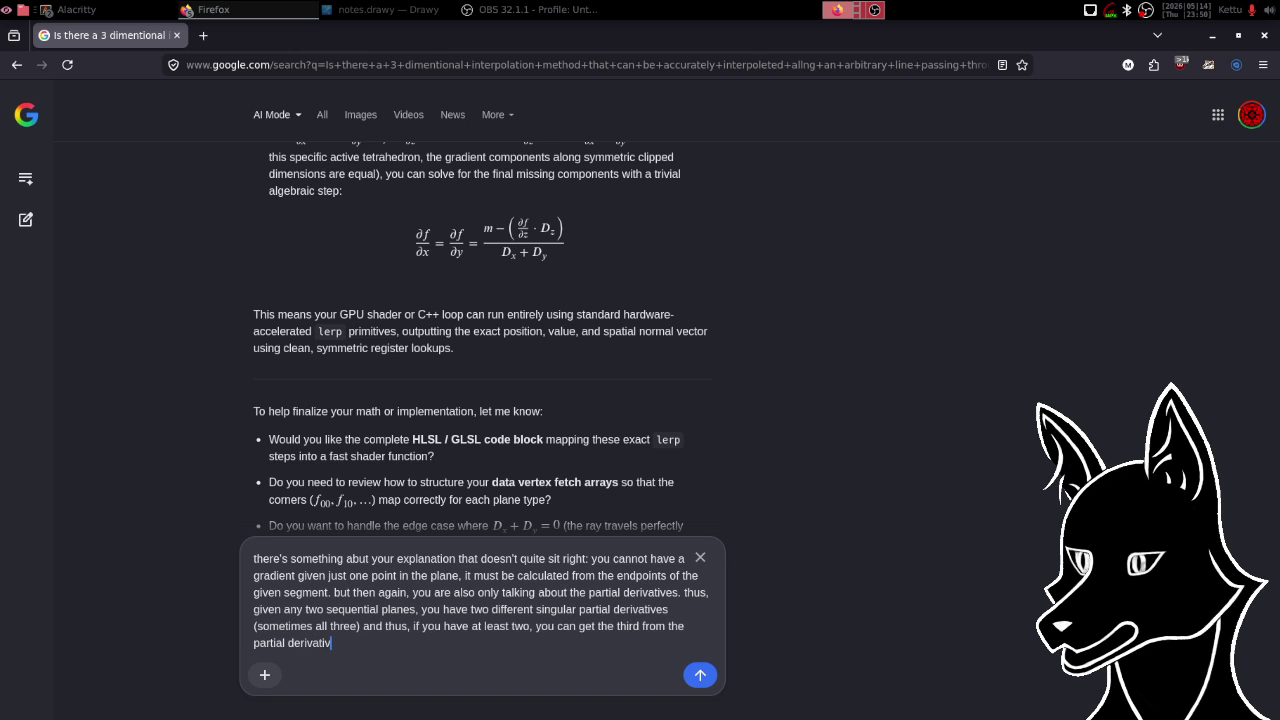
{"action": "type", "text": "e with respec"}
{"action": "type", "text": "t to the"}
{"action": "type", "text": " line and proje"}
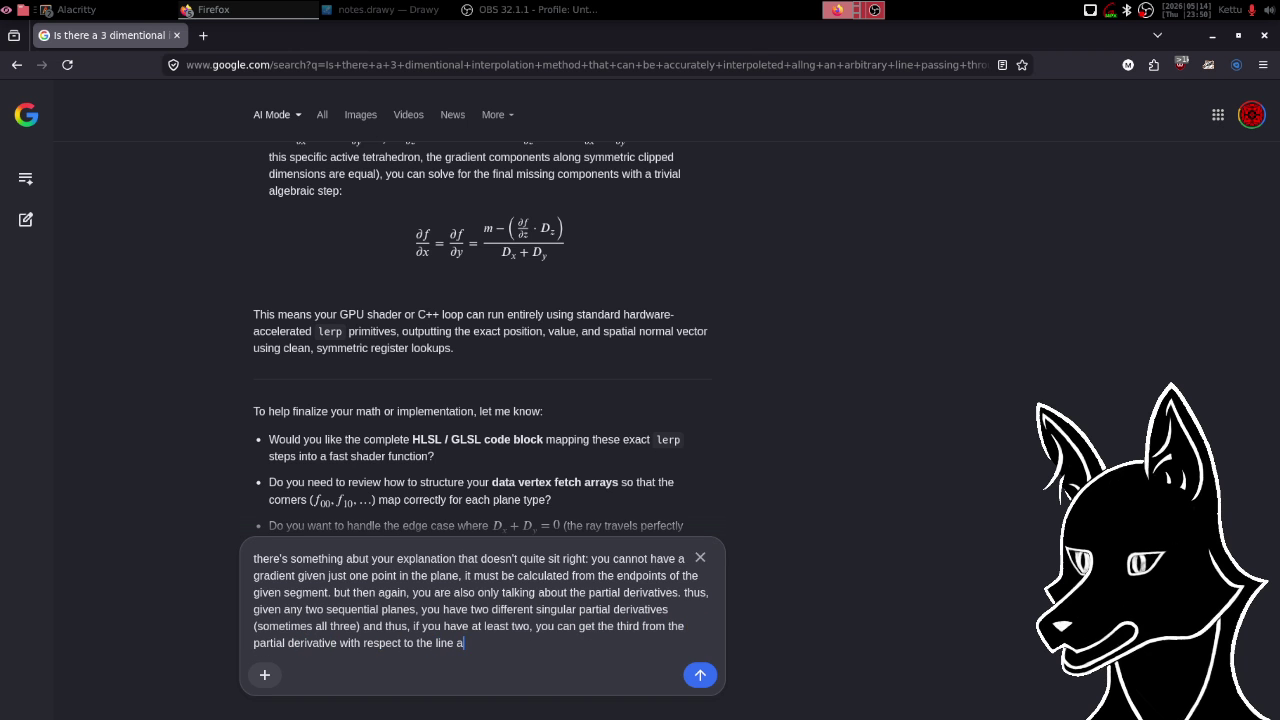
{"action": "type", "text": "ct that ba"}
{"action": "type", "text": "ck out to "}
{"action": "type", "text": "the "}
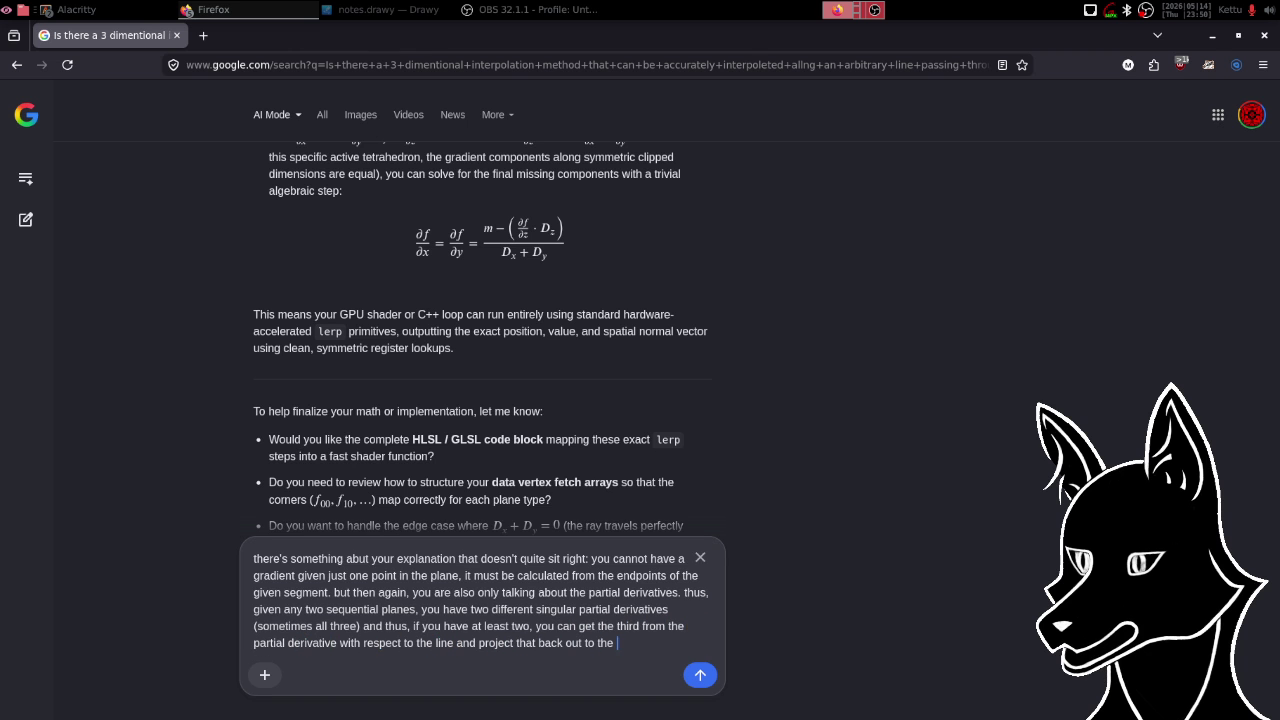
{"action": "type", "text": "third partial"}
{"action": "type", "text": ", corre"}
{"action": "type", "text": "ct"}
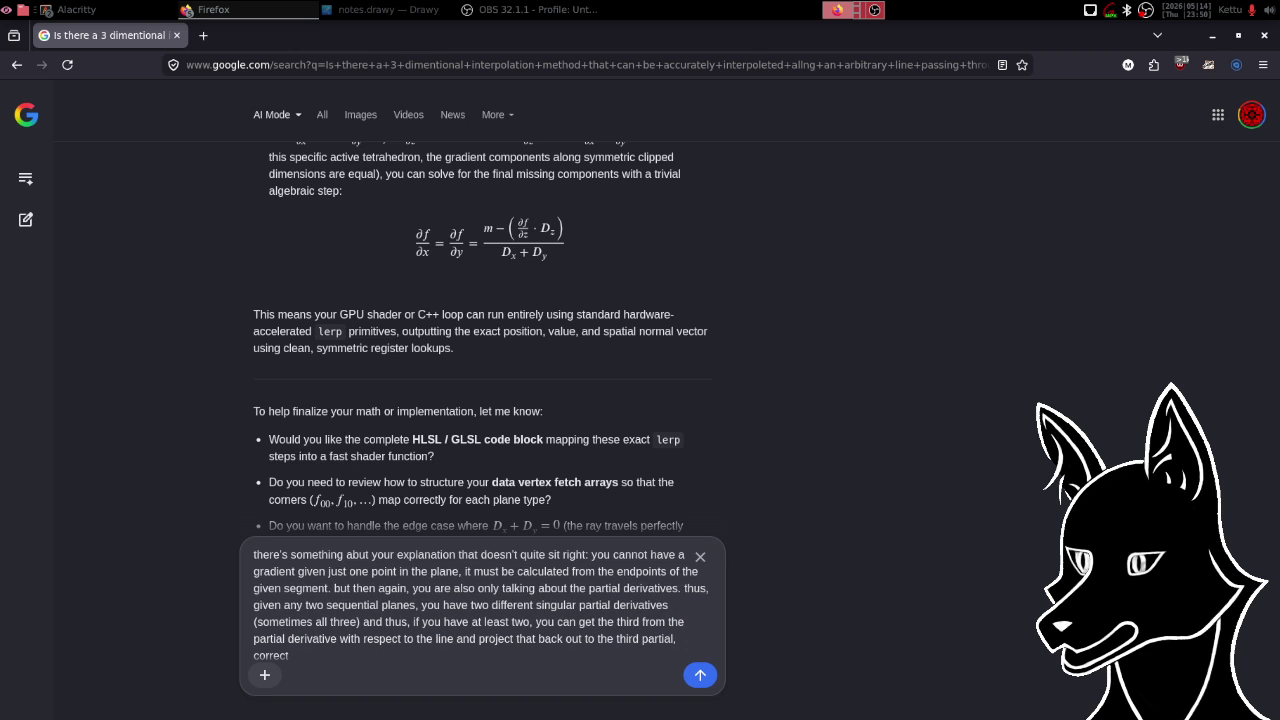
{"action": "key", "text": "Return"}
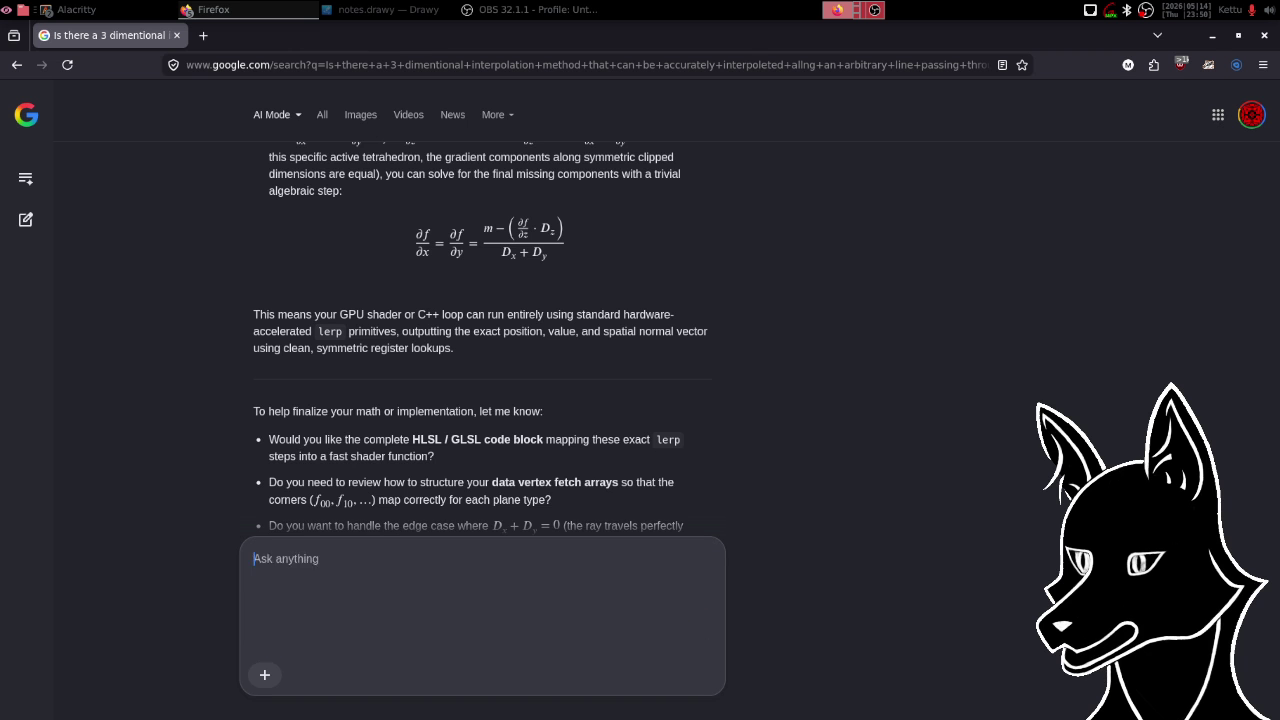
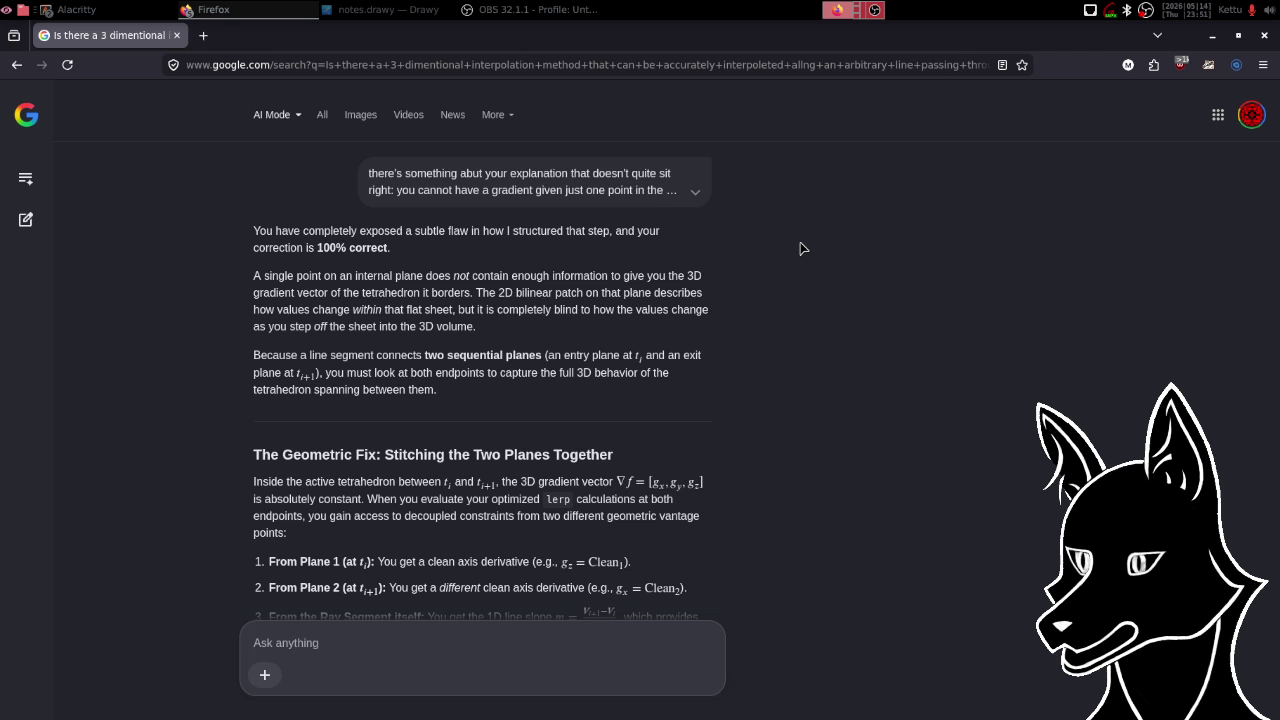
- Scroll up and down through the previous answer to review it
{"action": "scroll", "coordinate": [800, 248], "scroll_direction": "down", "scroll_amount": 2}
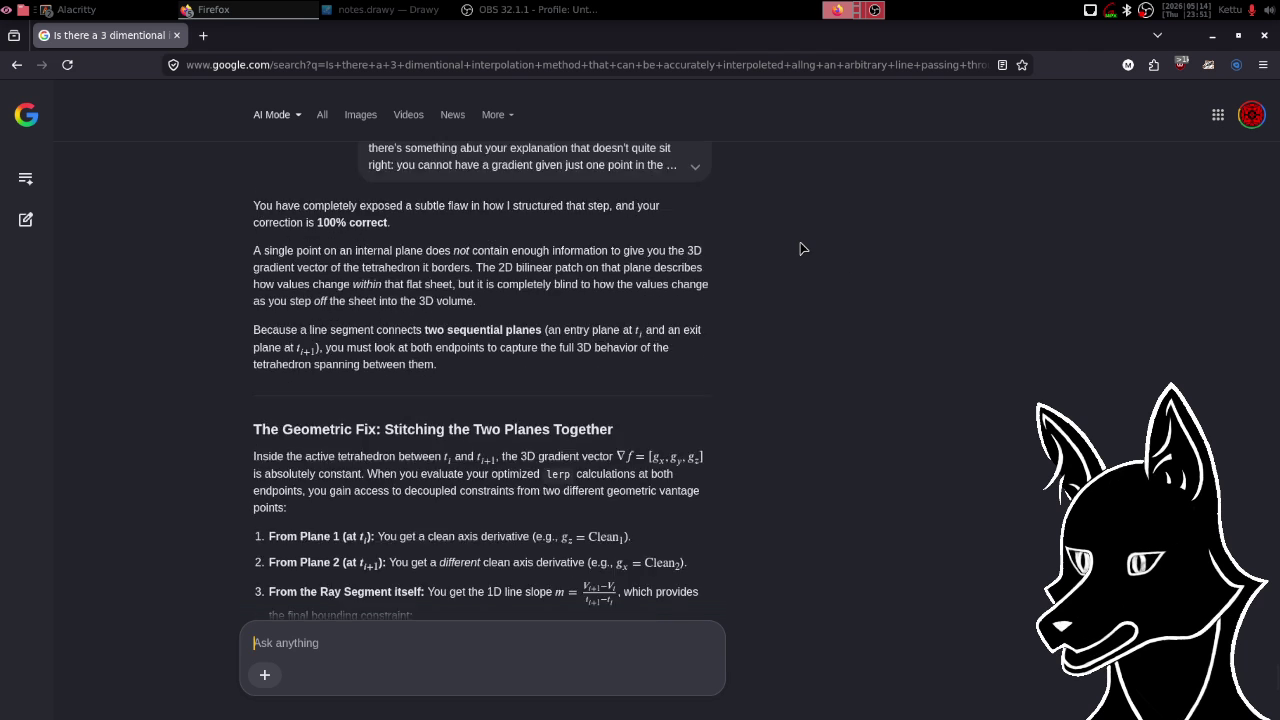
{"action": "scroll", "coordinate": [800, 248], "scroll_direction": "down", "scroll_amount": 6}
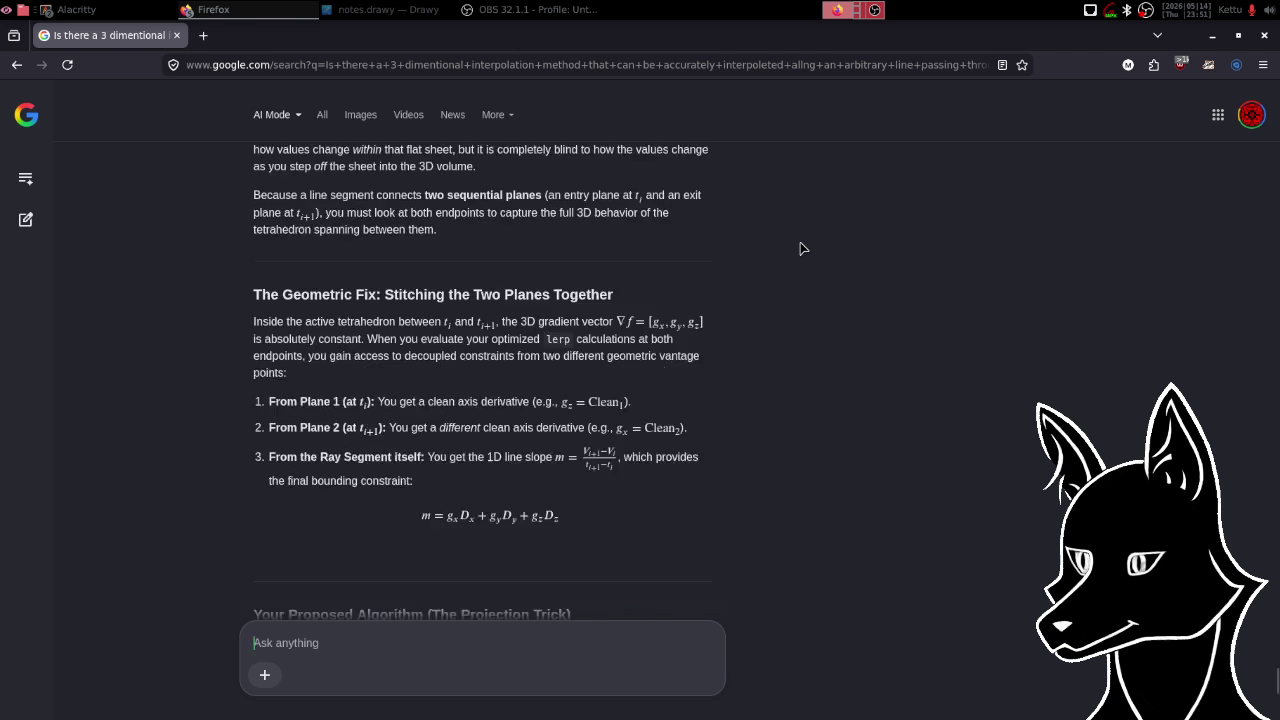
{"action": "scroll", "coordinate": [800, 248], "scroll_direction": "down", "scroll_amount": 2}
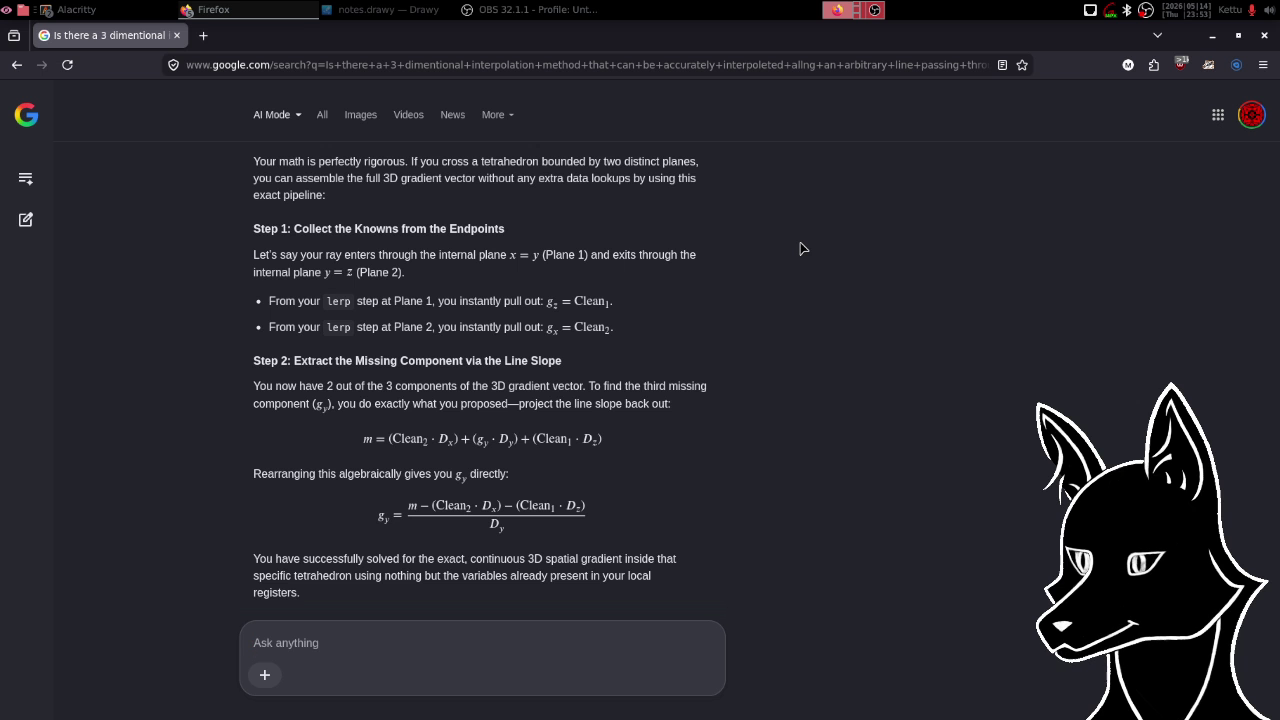
{"action": "scroll", "coordinate": [800, 248], "scroll_direction": "down", "scroll_amount": 3}
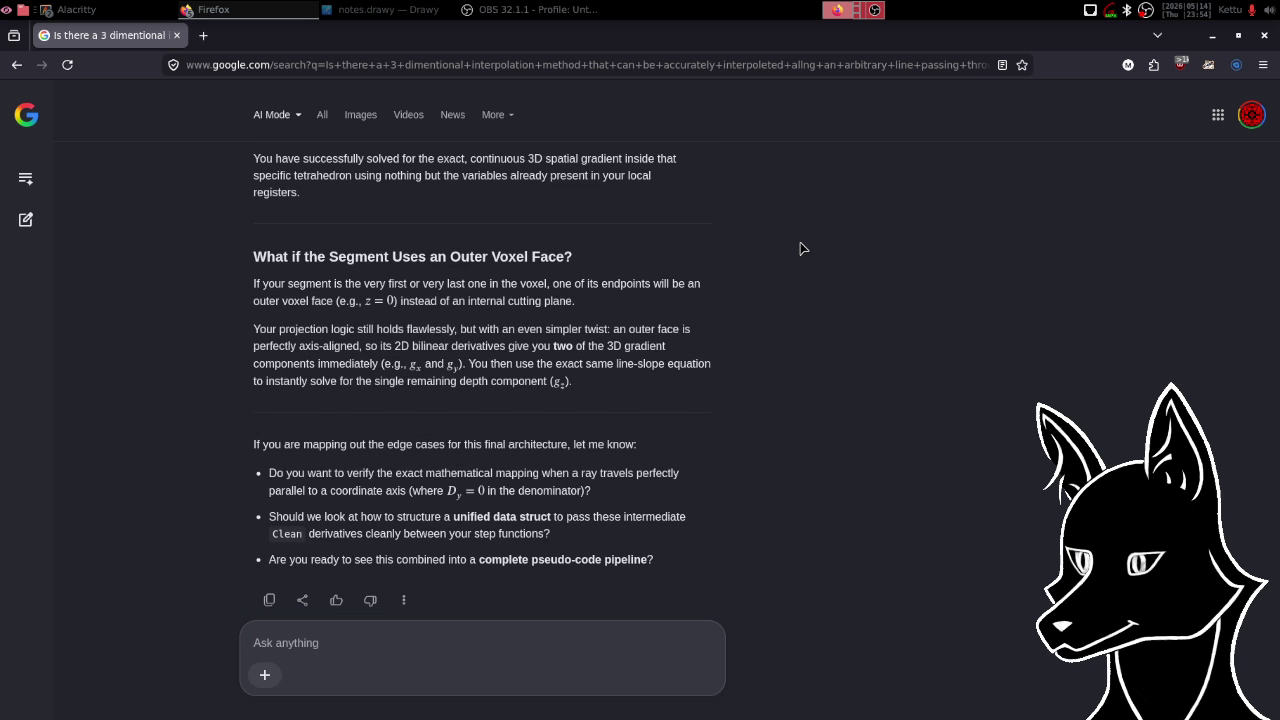
{"action": "scroll", "coordinate": [800, 248], "scroll_direction": "down", "scroll_amount": 1}
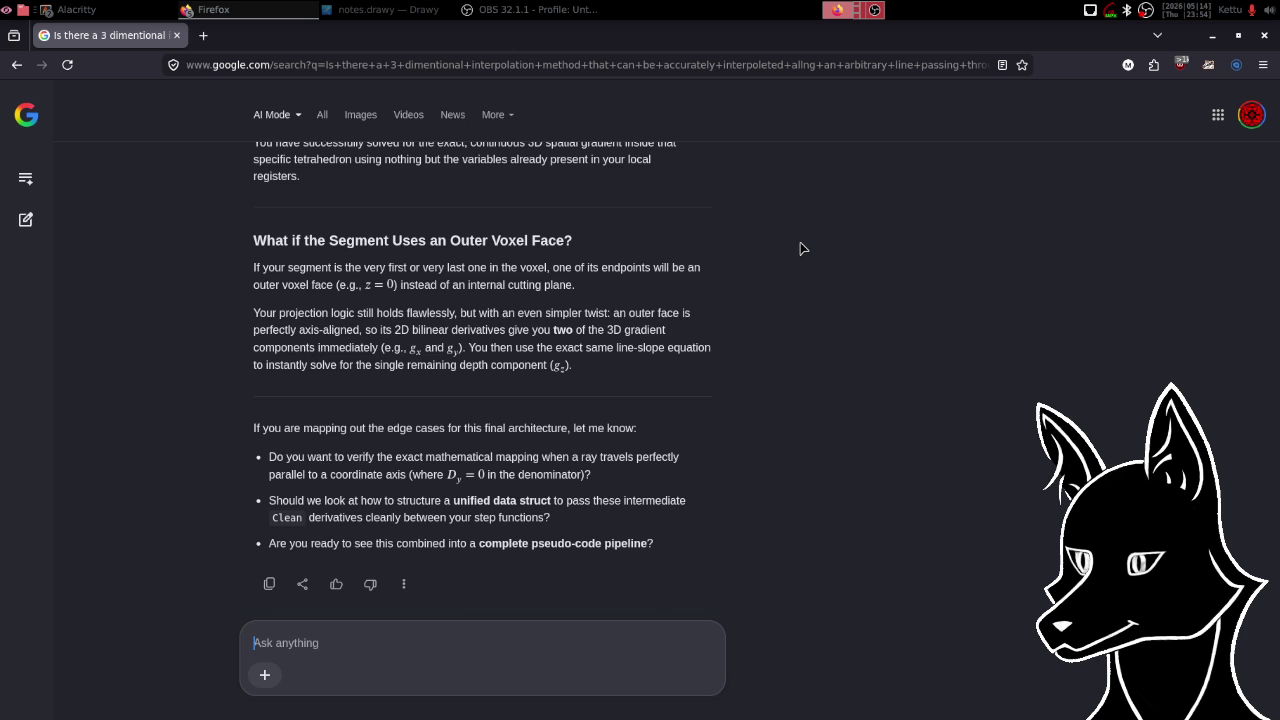
{"action": "scroll", "coordinate": [800, 248], "scroll_direction": "up", "scroll_amount": 5}
{"action": "scroll", "coordinate": [800, 248], "scroll_direction": "up", "scroll_amount": 8}
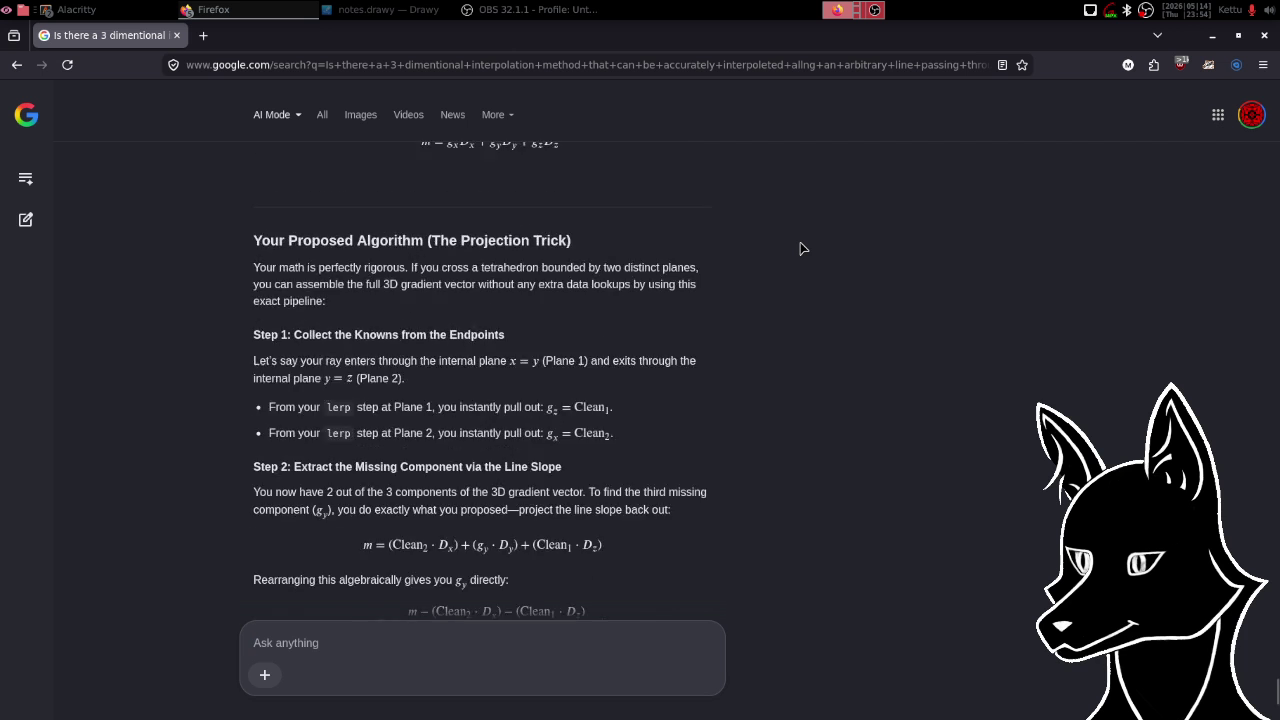
{"action": "scroll", "coordinate": [800, 248], "scroll_direction": "up", "scroll_amount": 5}
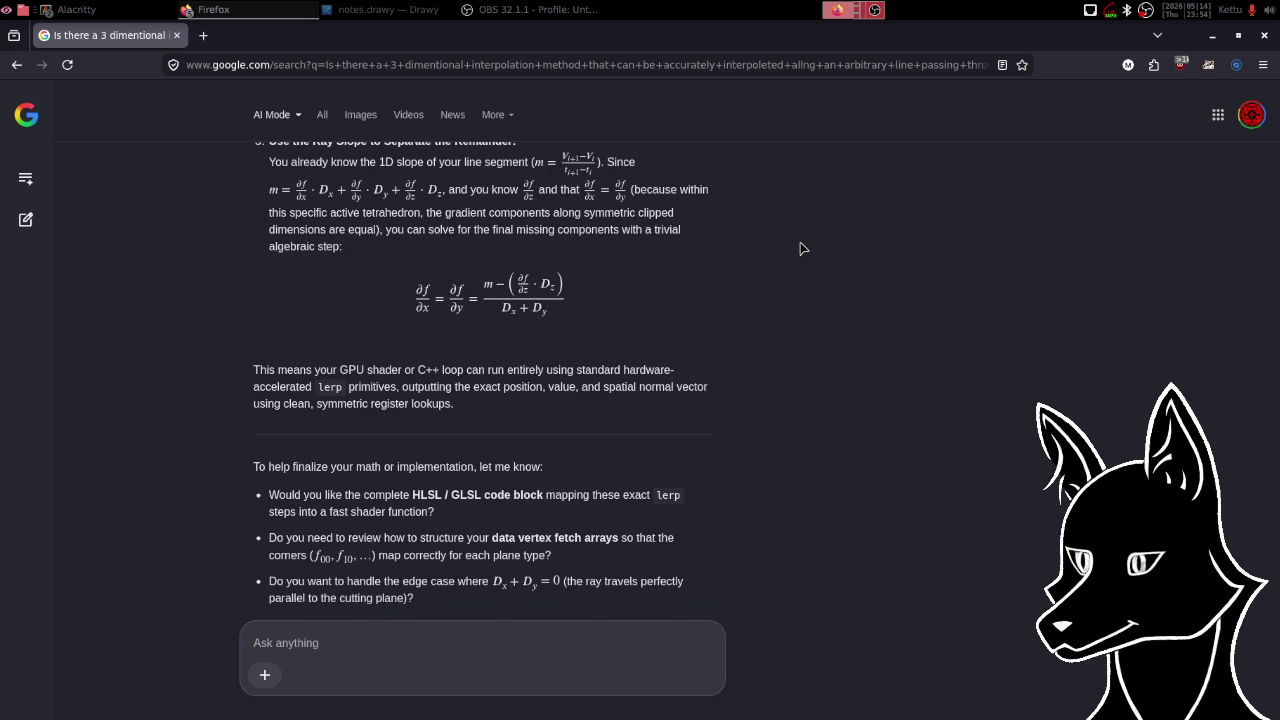
{"action": "scroll", "coordinate": [800, 248], "scroll_direction": "up", "scroll_amount": 4}
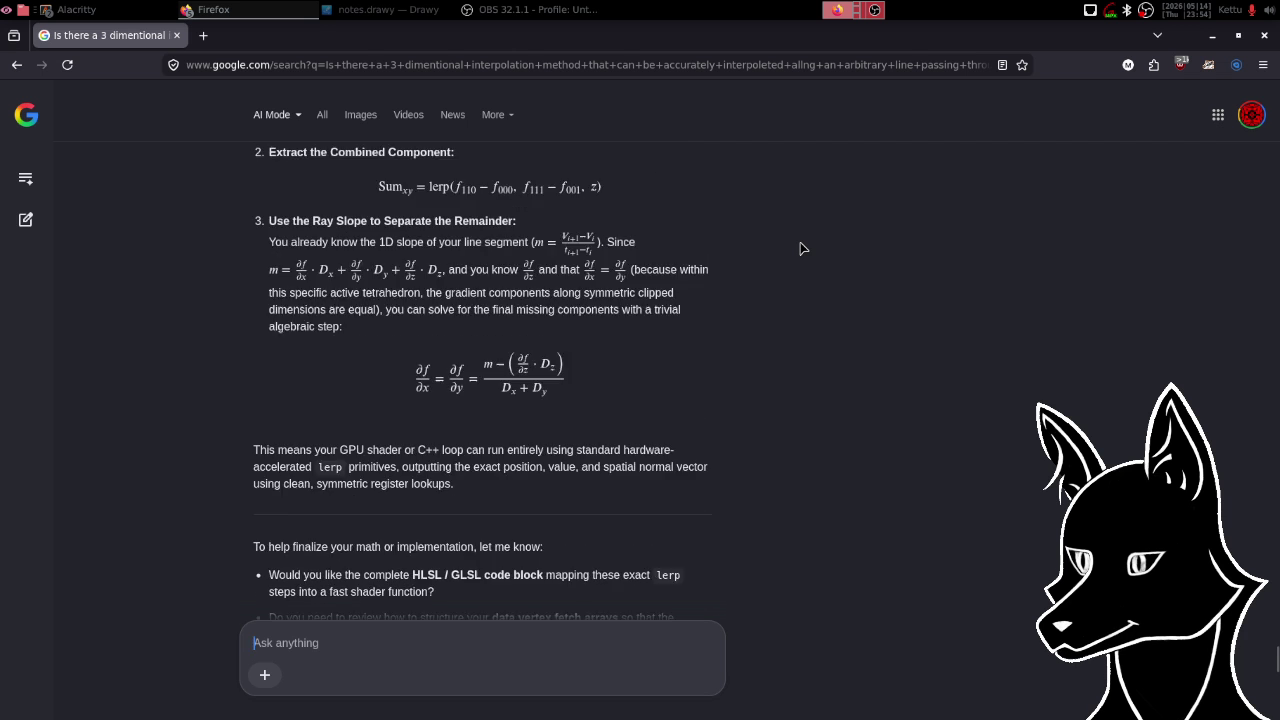
{"action": "scroll", "coordinate": [800, 248], "scroll_direction": "up", "scroll_amount": 4}
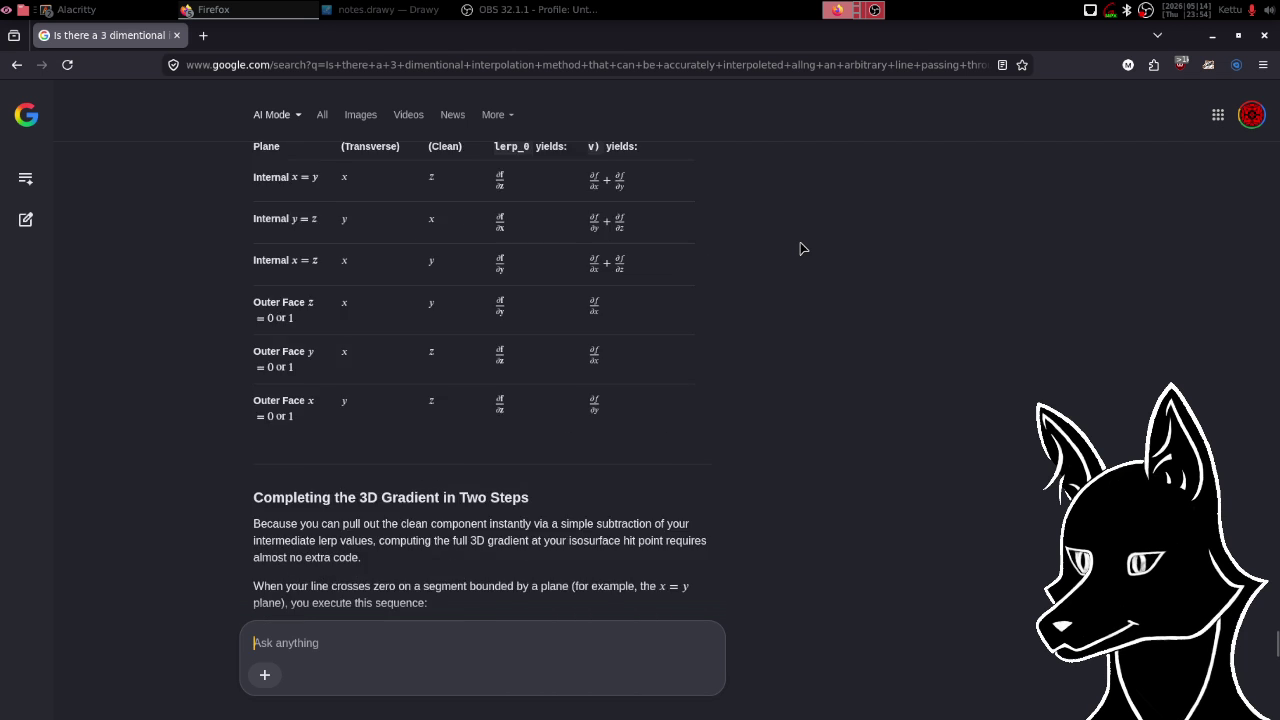
{"action": "scroll", "coordinate": [800, 248], "scroll_direction": "up", "scroll_amount": 1}
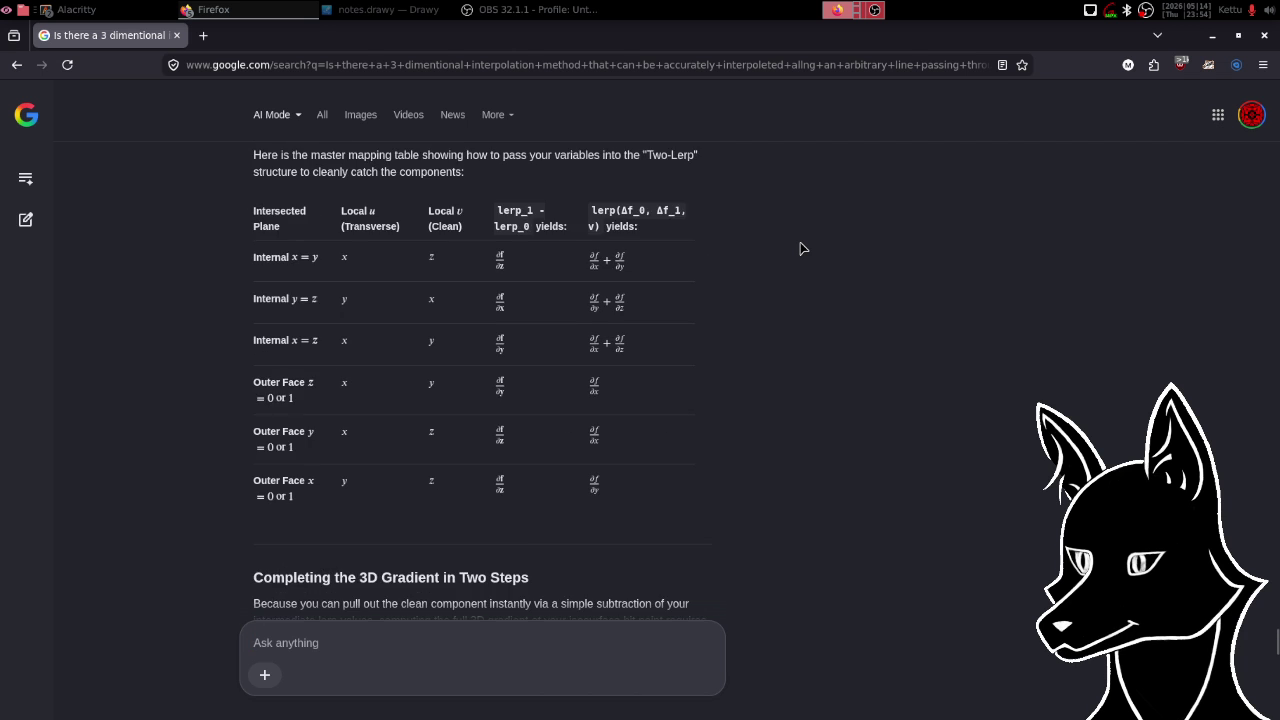
{"action": "scroll", "coordinate": [800, 248], "scroll_direction": "up", "scroll_amount": 1}
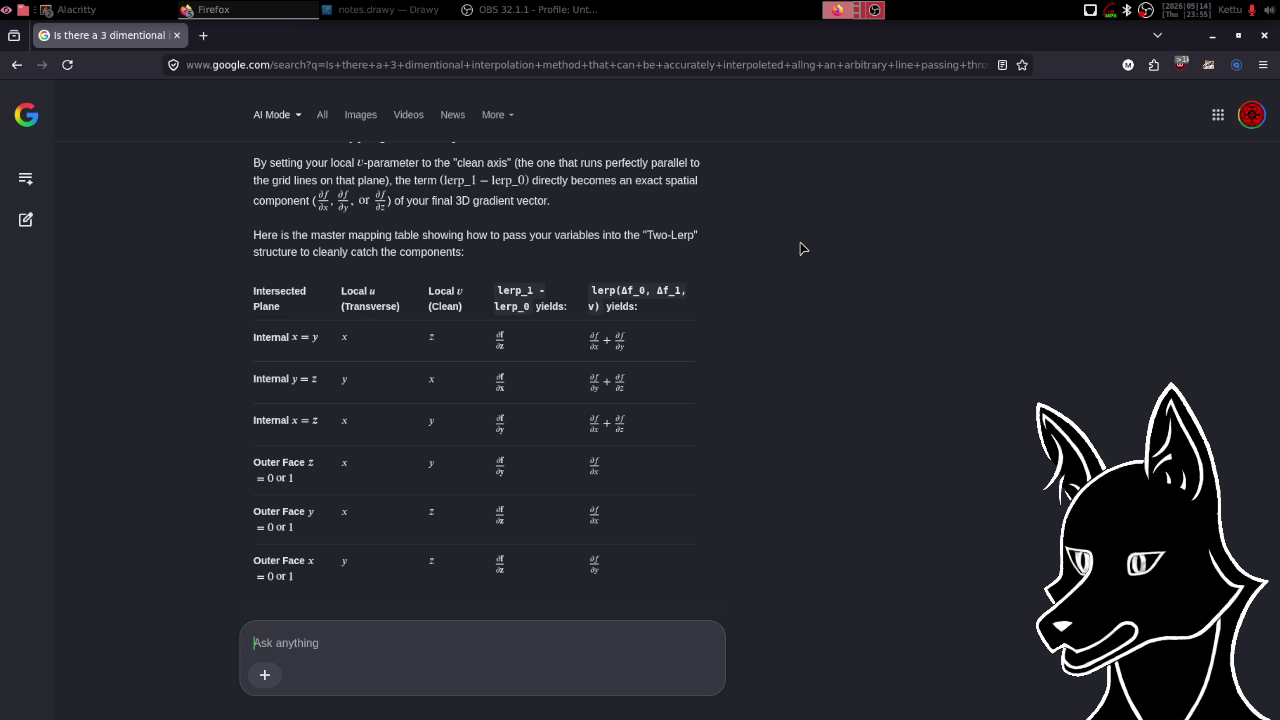
{"action": "scroll", "coordinate": [800, 248], "scroll_direction": "up", "scroll_amount": 4}
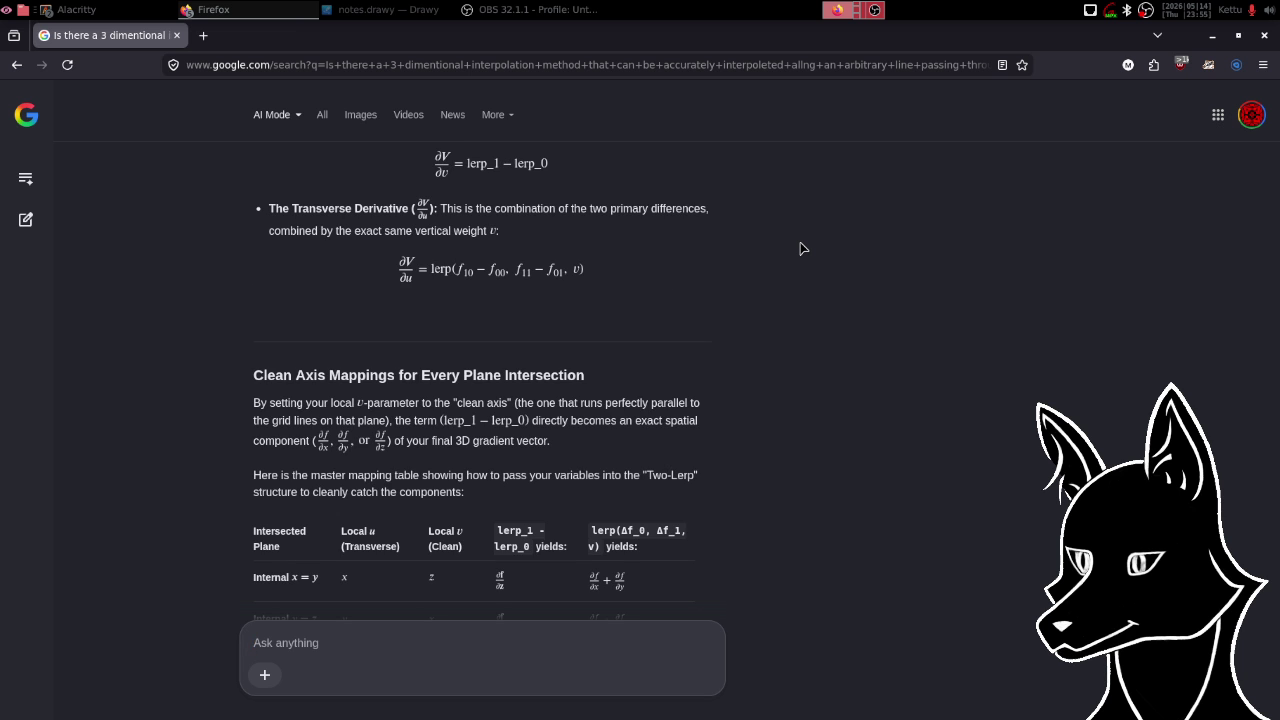
{"action": "scroll", "coordinate": [800, 248], "scroll_direction": "up", "scroll_amount": 3}
{"action": "scroll", "coordinate": [800, 248], "scroll_direction": "up", "scroll_amount": 3}
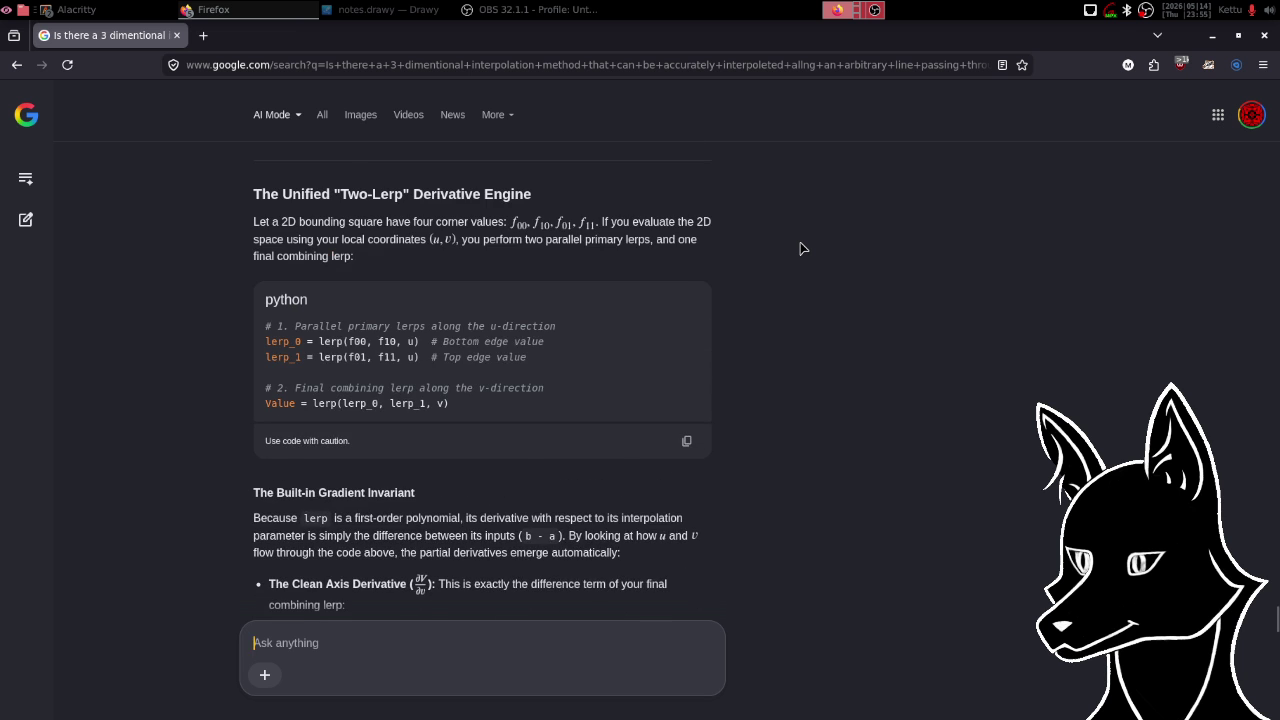
{"action": "scroll", "coordinate": [800, 248], "scroll_direction": "down", "scroll_amount": 1}
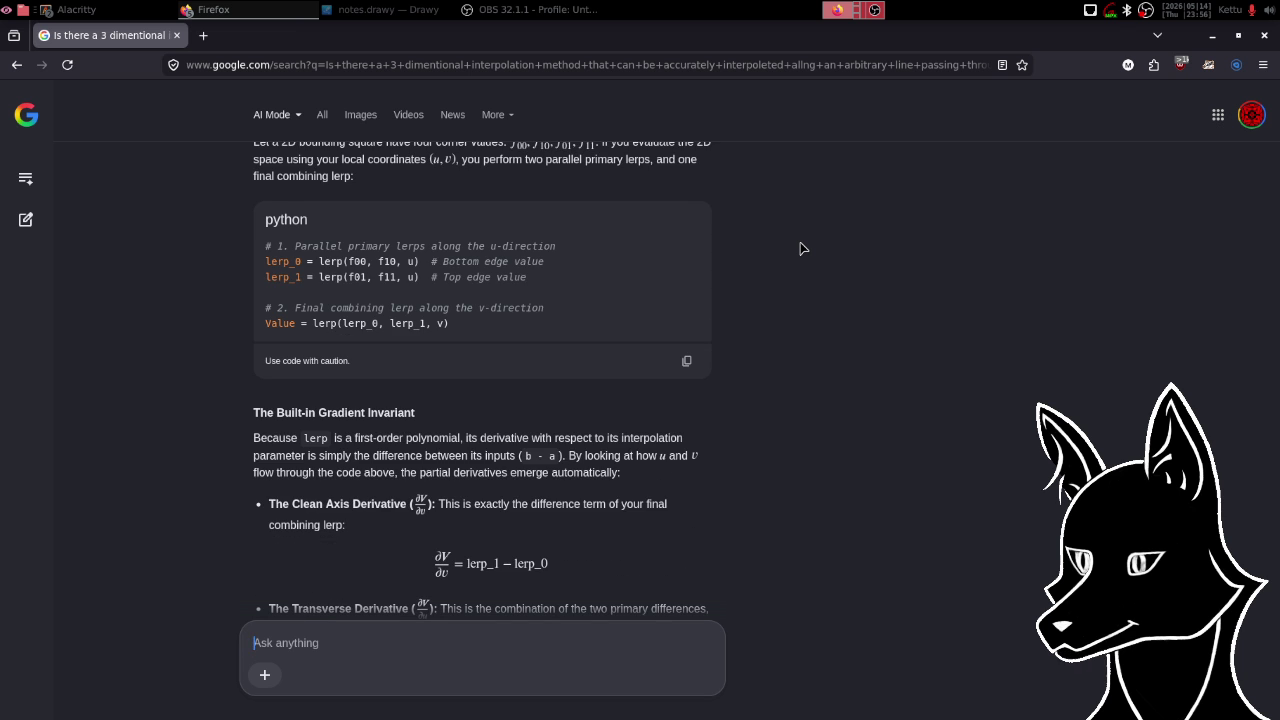
{"action": "scroll", "coordinate": [800, 248], "scroll_direction": "down", "scroll_amount": 3}
{"action": "scroll", "coordinate": [800, 248], "scroll_direction": "down", "scroll_amount": 5}
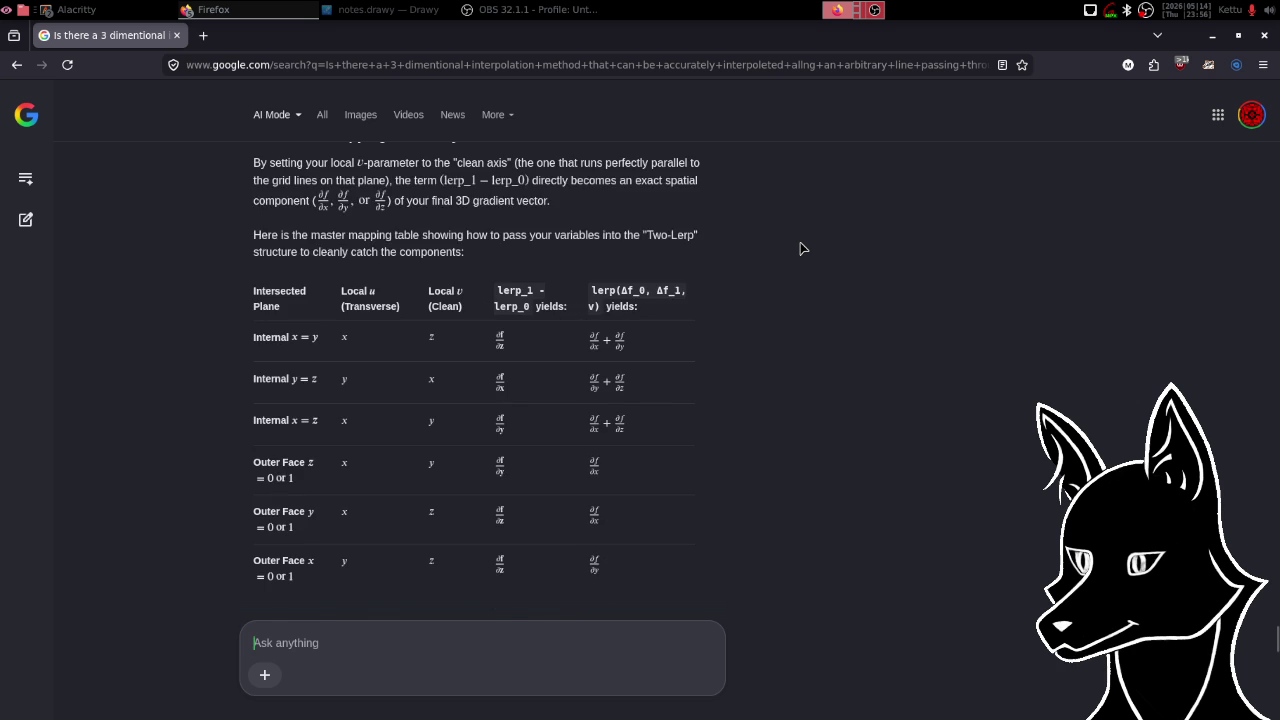
{"action": "scroll", "coordinate": [800, 248], "scroll_direction": "down", "scroll_amount": 4}
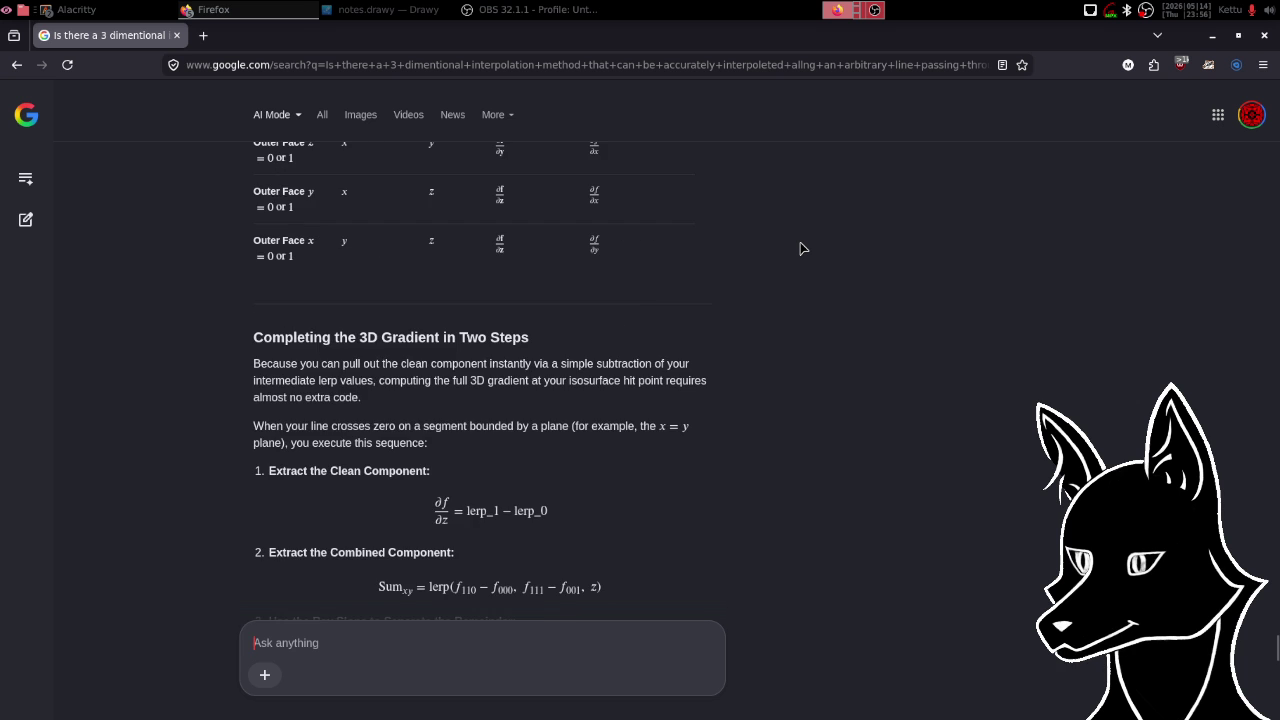
{"action": "scroll", "coordinate": [800, 248], "scroll_direction": "down", "scroll_amount": 15}
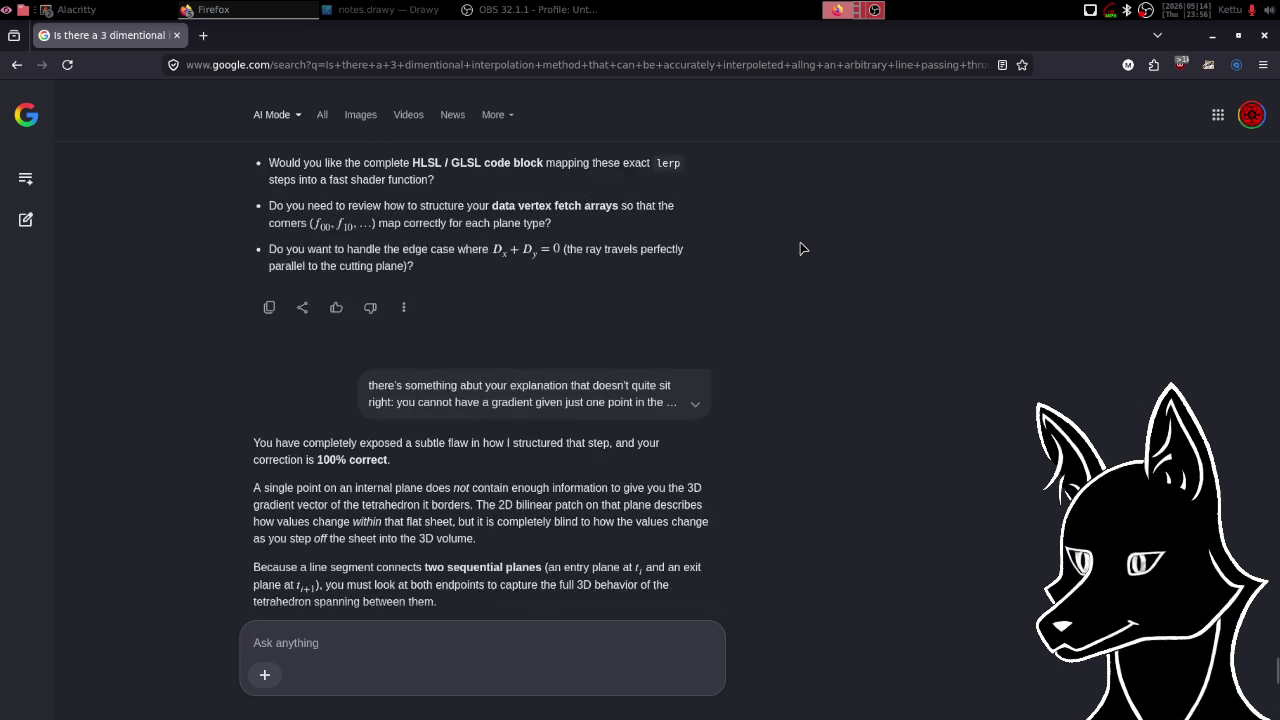
{"action": "scroll", "coordinate": [800, 248], "scroll_direction": "down", "scroll_amount": 5}
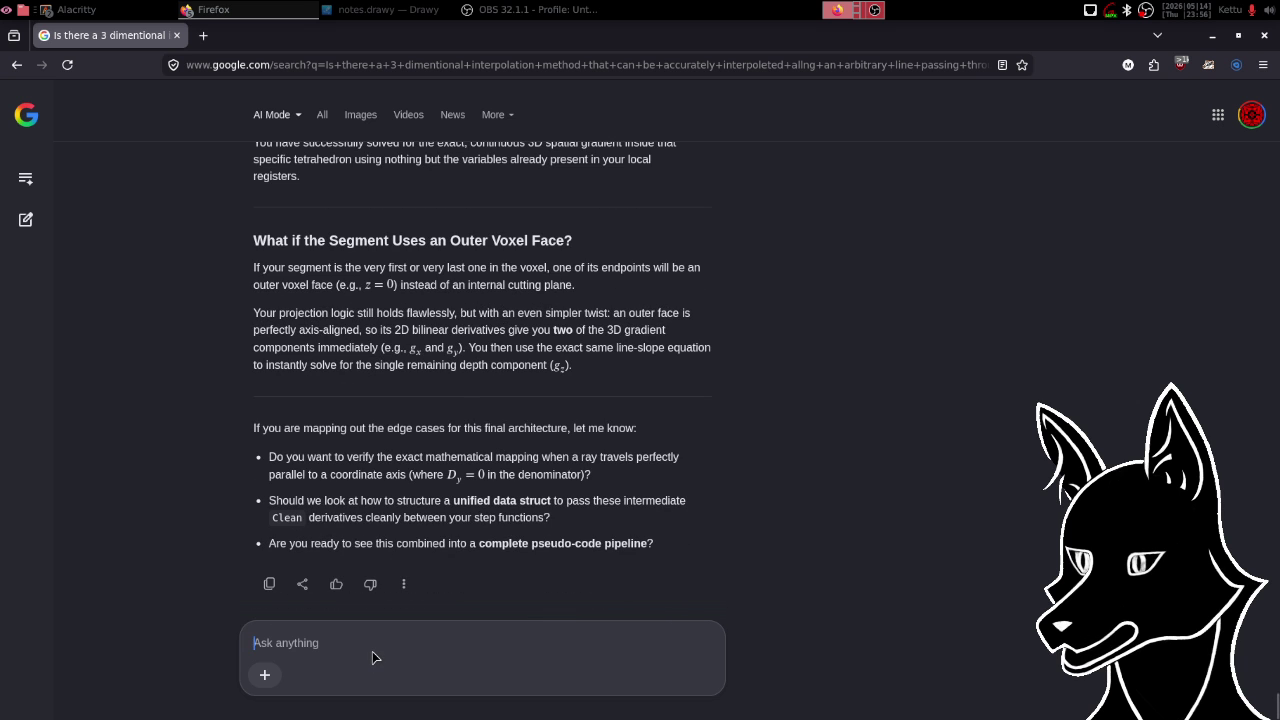
- Submit a request for a more detailed overview of derivative fetching in the bilinear interpolation stage, correcting 'ovrview'
{"action": "type", "text": "how about gi"}
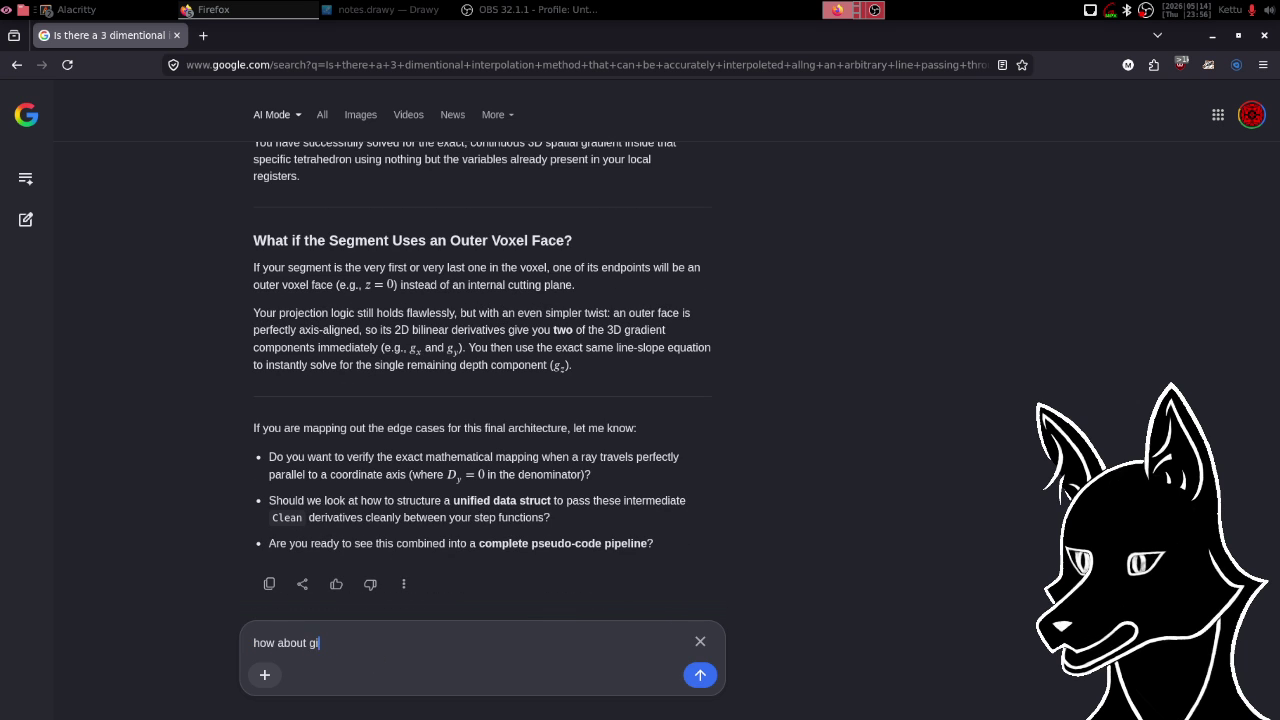
{"action": "type", "text": "ving me a b"}
{"action": "type", "text": "it of a m"}
{"action": "type", "text": "ore deta"}
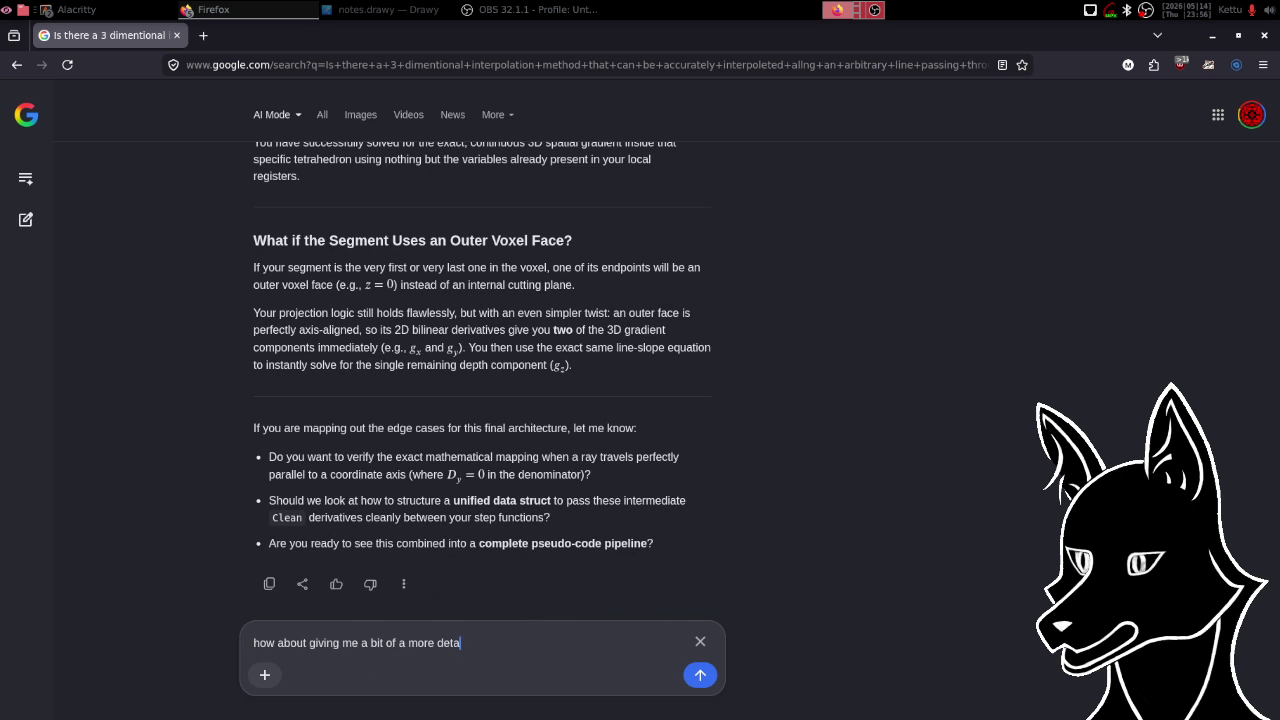
{"action": "type", "text": "iled ovrview"}
{"action": "type", "text": " of the"}
{"action": "left_click", "coordinate": [522, 643]}
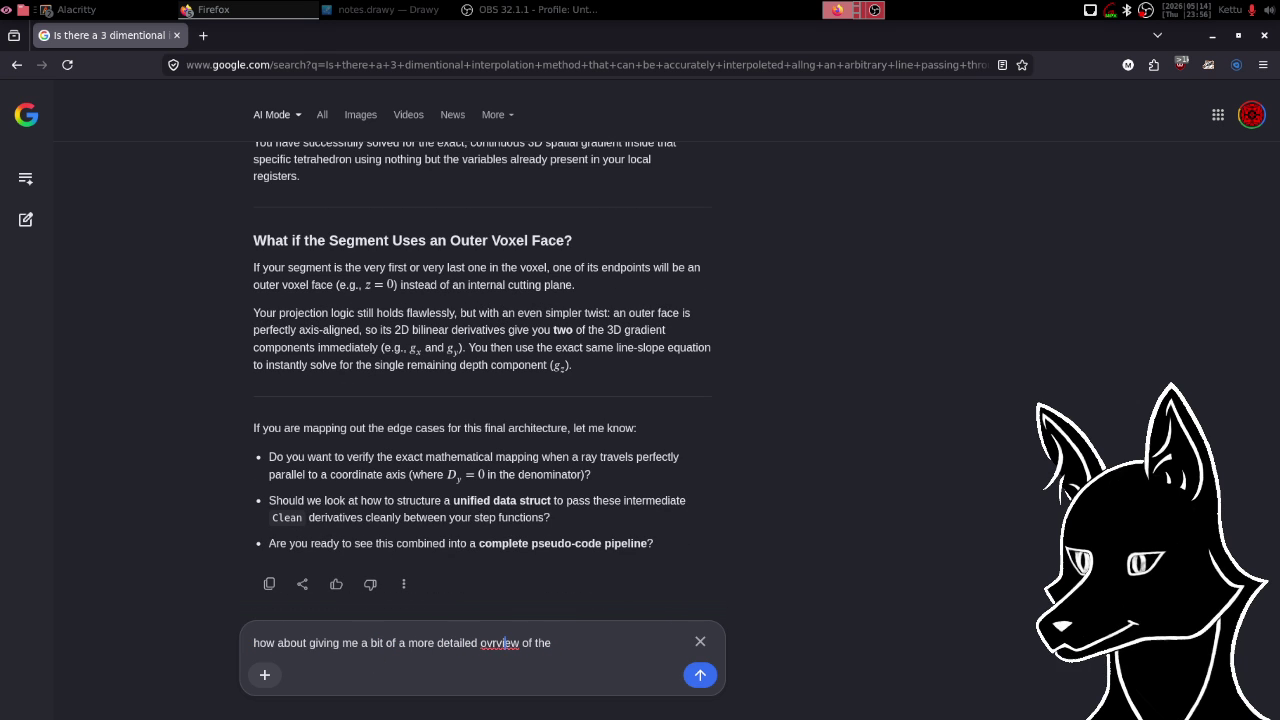
{"action": "type", "text": "e"}
{"action": "type", "text": " der"}
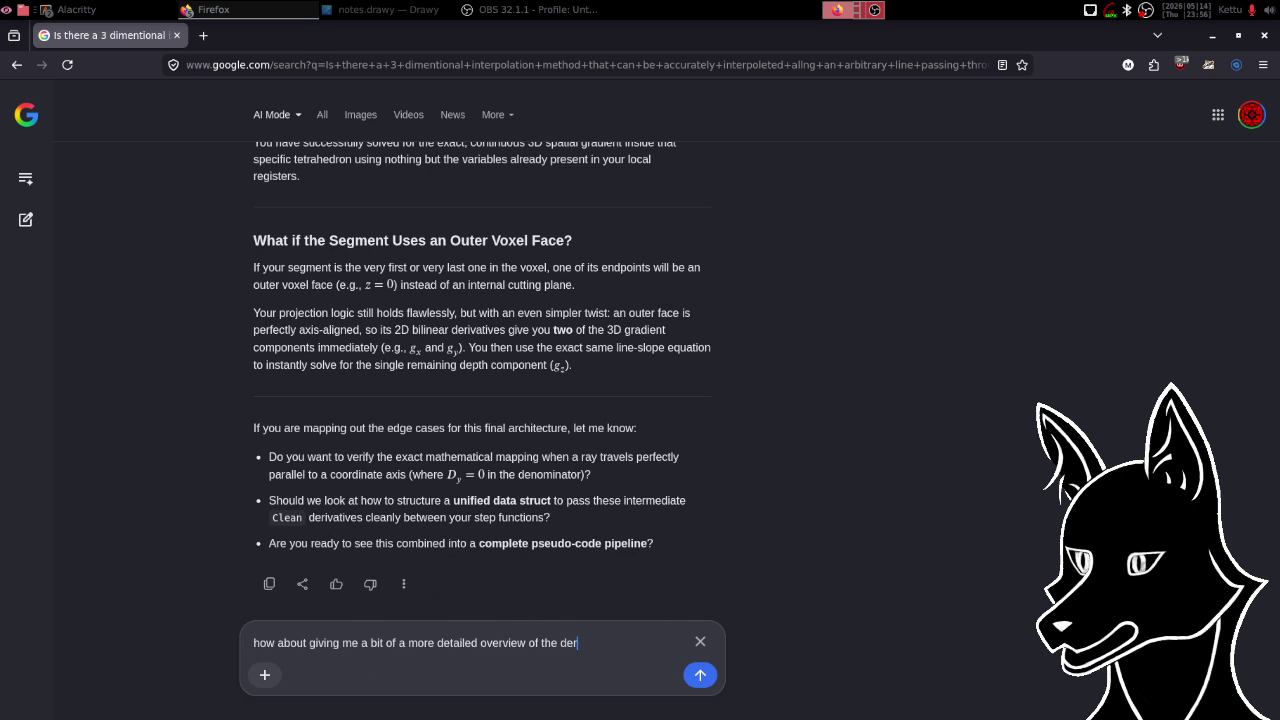
{"action": "type", "text": "ivative fetc"}
{"action": "type", "text": "hing dur"}
{"action": "type", "text": "ing the "}
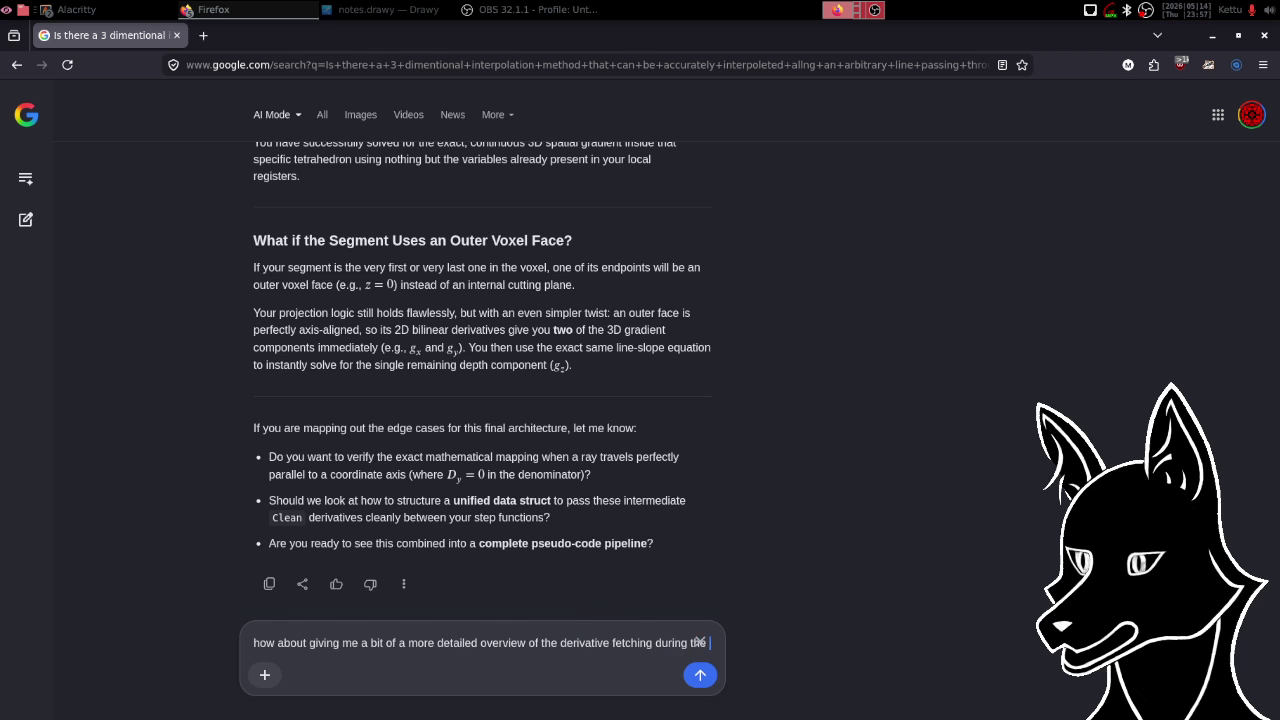
{"action": "type", "text": "bilinerar int"}
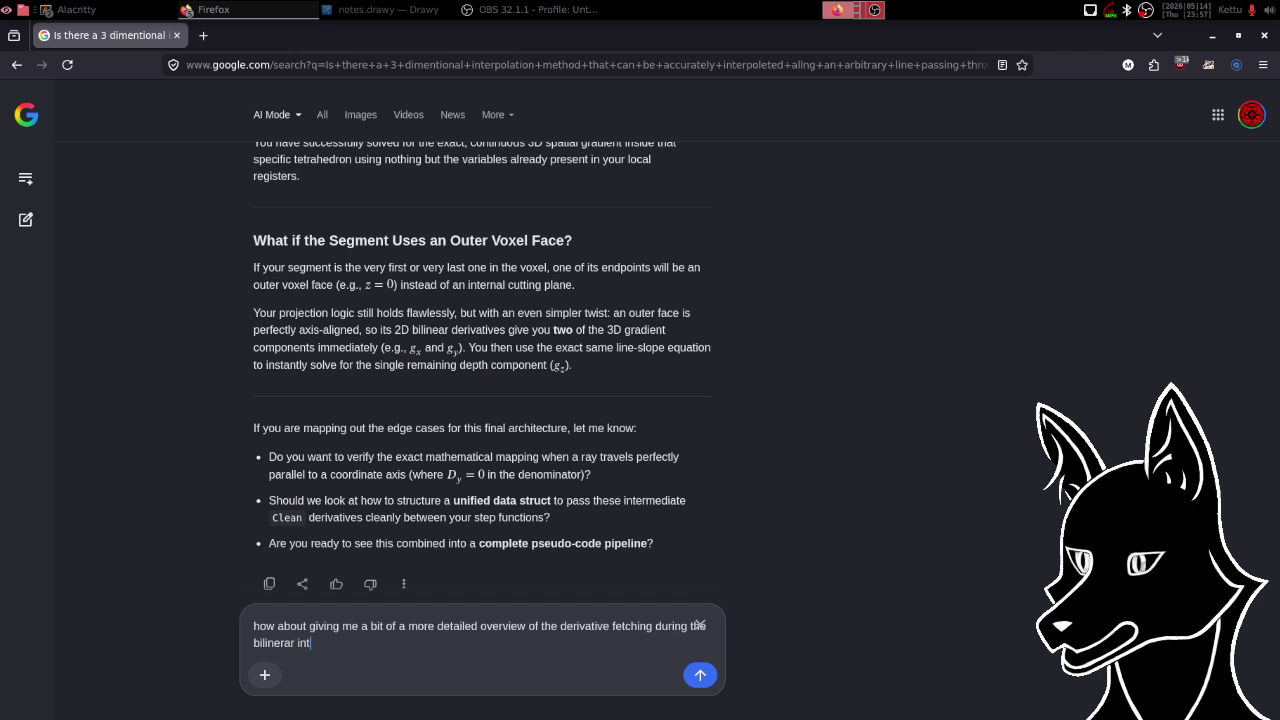
{"action": "type", "text": "erpolation "}
{"action": "type", "text": "stage "}
{"action": "type", "text": "of the pip"}
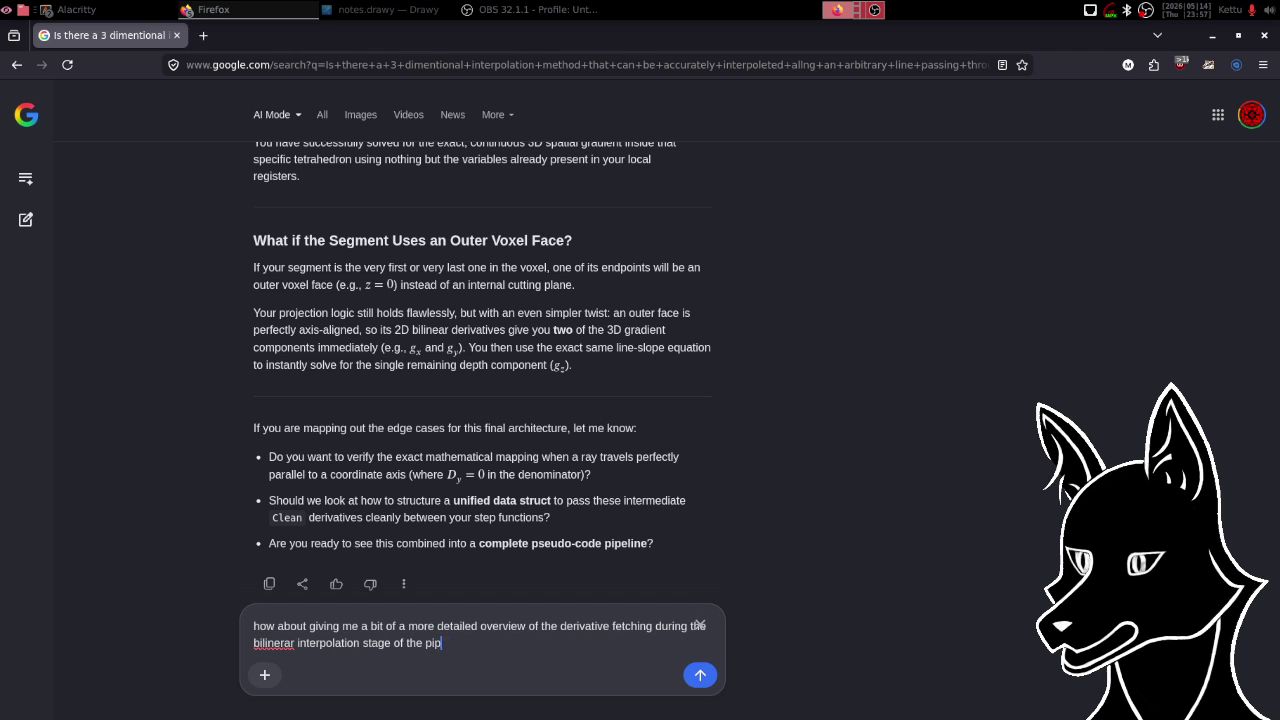
{"action": "type", "text": "eline?"}
{"action": "key", "text": "Return"}
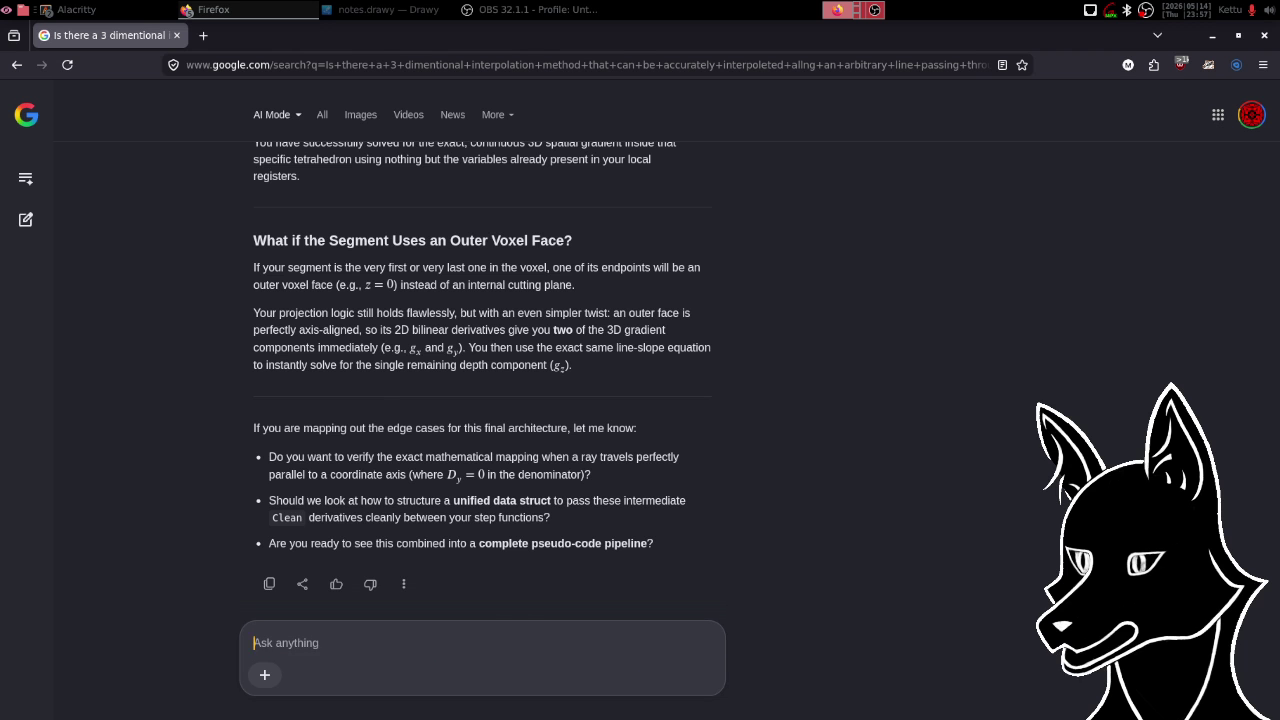
- Scroll down to the new prompt and the 'Core 2D Bilinear Derivative Engine' section
{"action": "scroll", "coordinate": [620, 345], "scroll_direction": "down", "scroll_amount": 5}
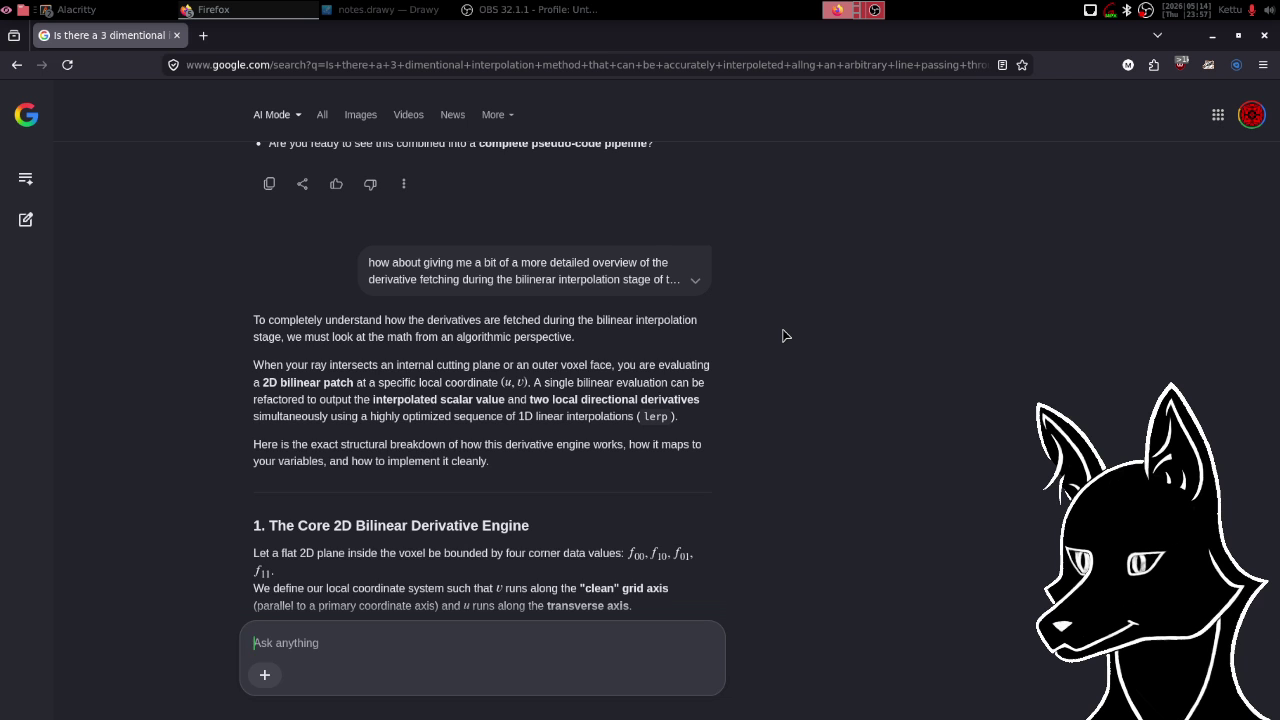
- Scroll down to the Python block of three lerp steps and the 'Because lerp…' paragraph
{"action": "scroll", "coordinate": [785, 335], "scroll_direction": "down", "scroll_amount": 2}
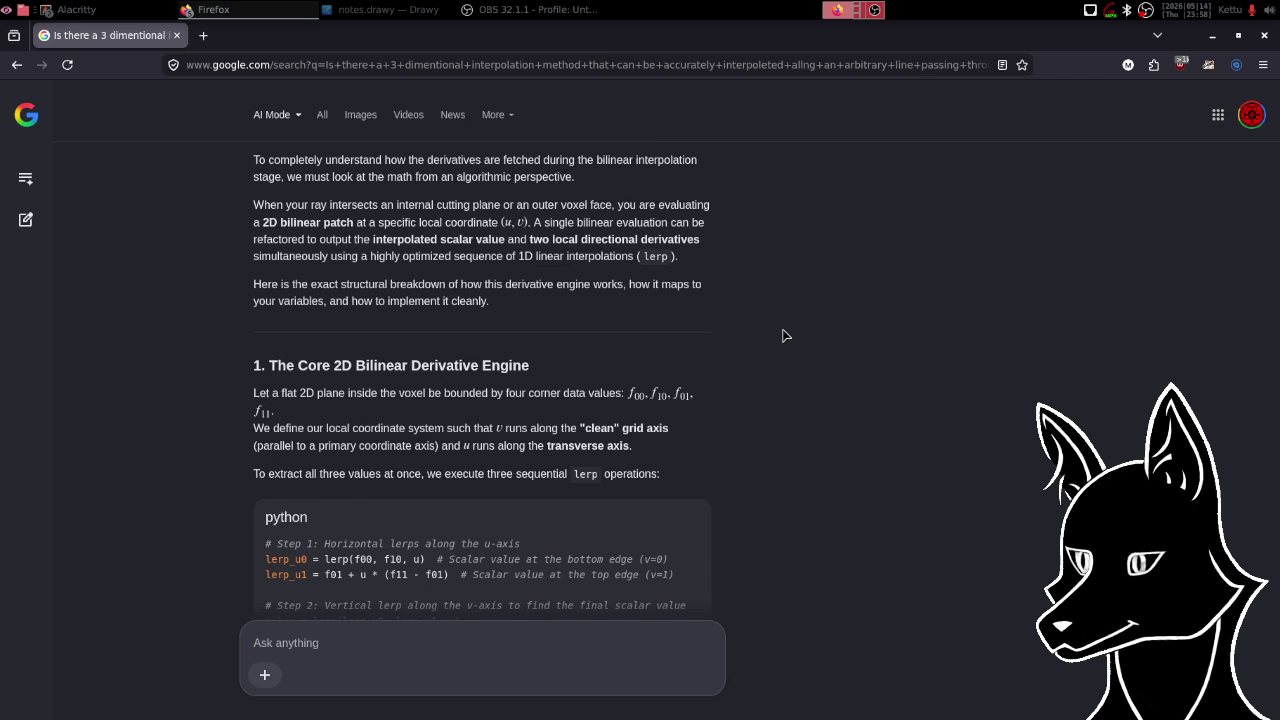
{"action": "scroll", "coordinate": [783, 338], "scroll_direction": "down", "scroll_amount": 1}
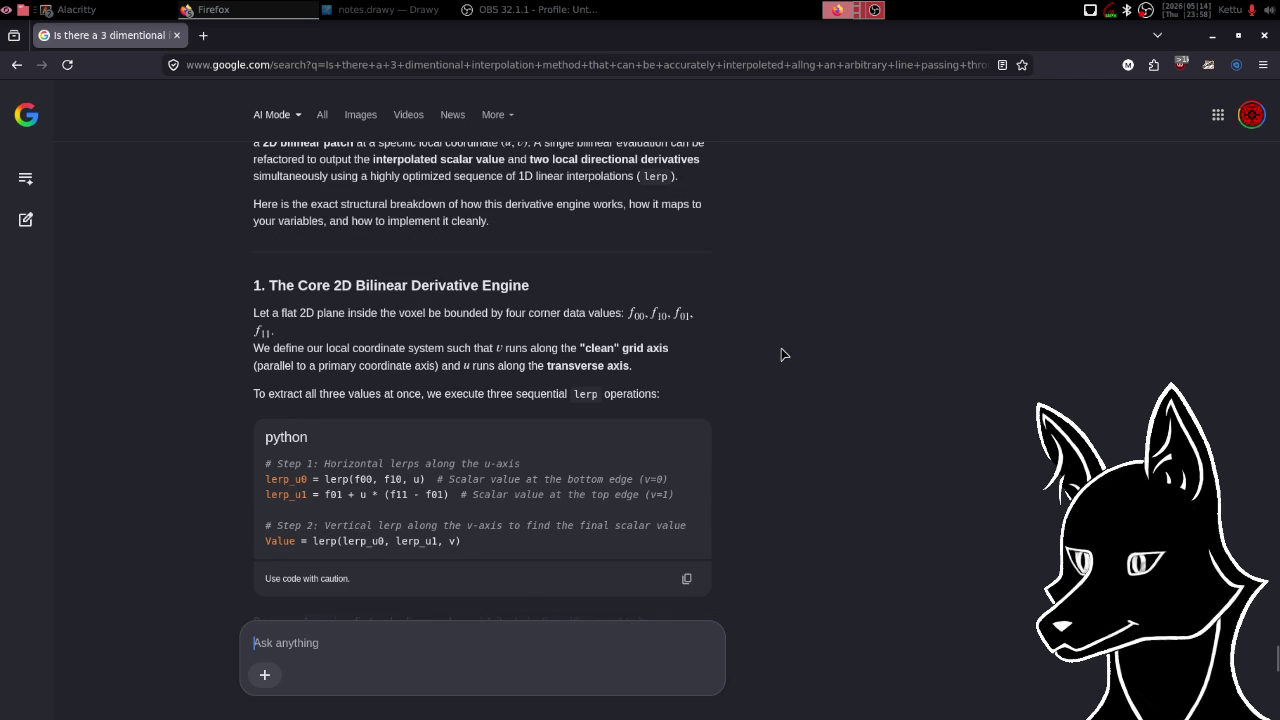
{"action": "scroll", "coordinate": [784, 366], "scroll_direction": "down", "scroll_amount": 1}
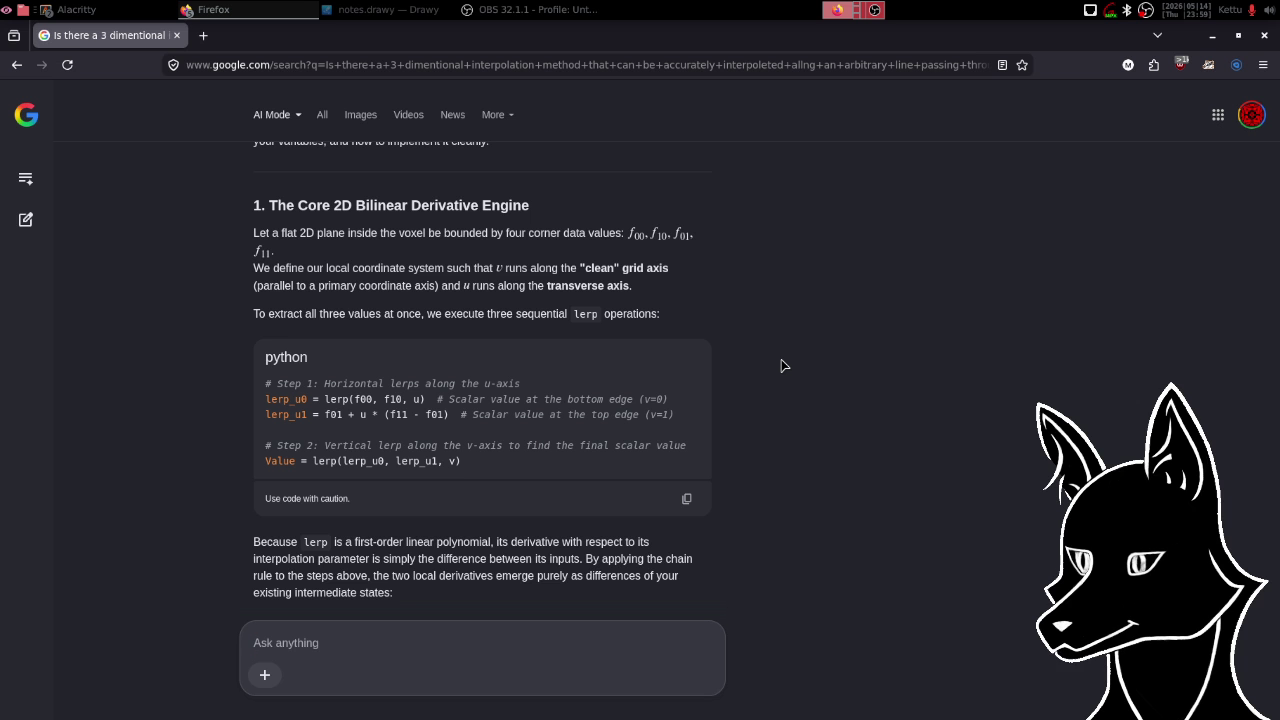
{"action": "scroll", "coordinate": [785, 364], "scroll_direction": "down", "scroll_amount": 2}
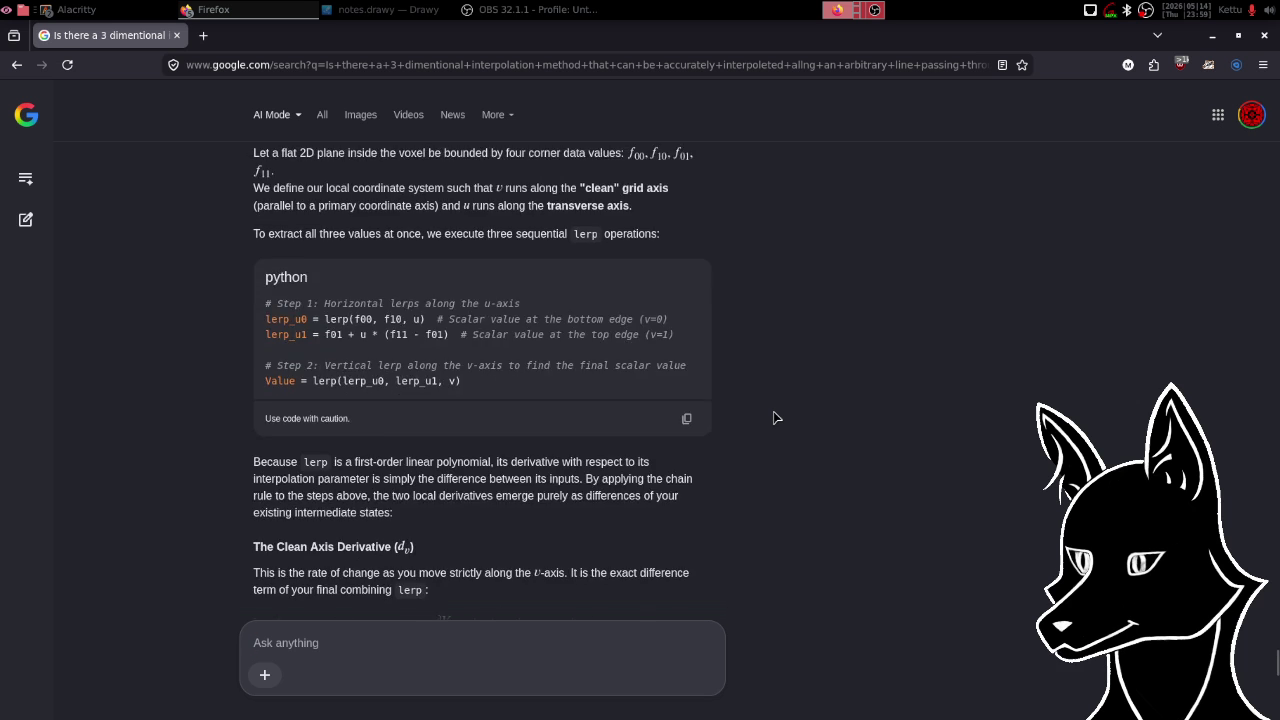
- Scroll past the Clean and Transverse Axis Derivative formulas to Case A and Case B
{"action": "scroll", "coordinate": [774, 417], "scroll_direction": "down", "scroll_amount": 3}
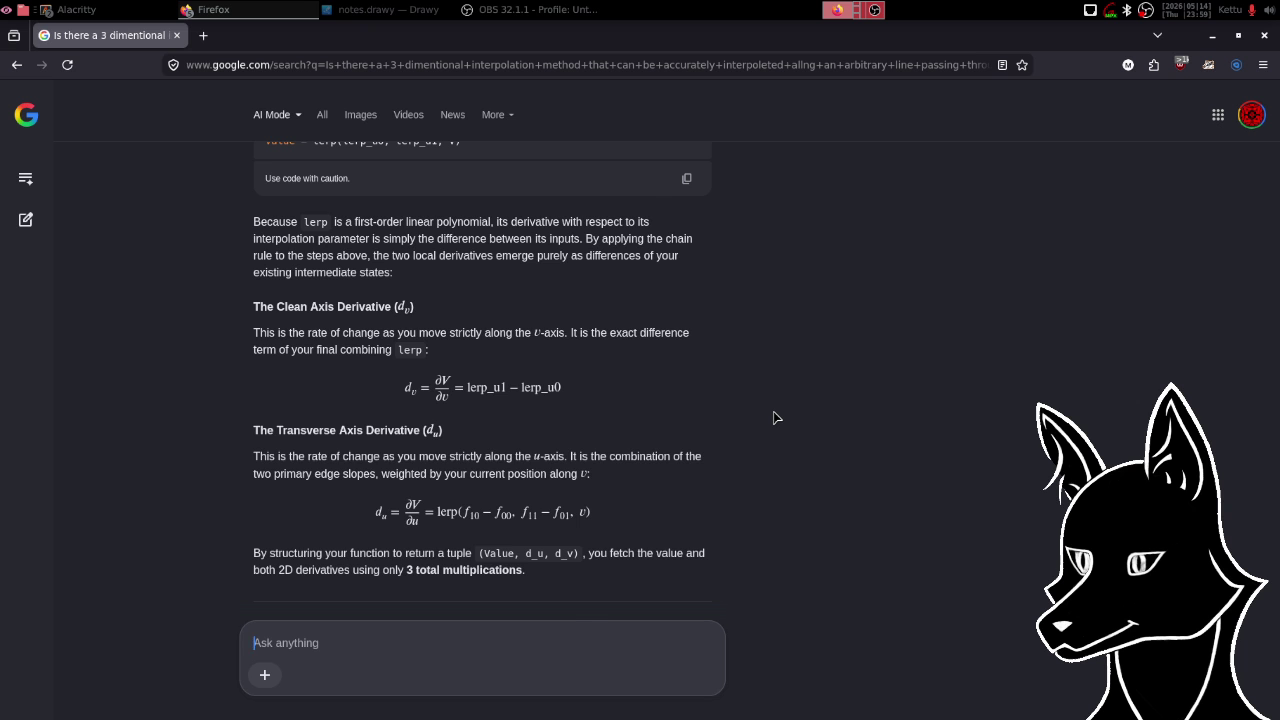
{"action": "scroll", "coordinate": [774, 417], "scroll_direction": "down", "scroll_amount": 1}
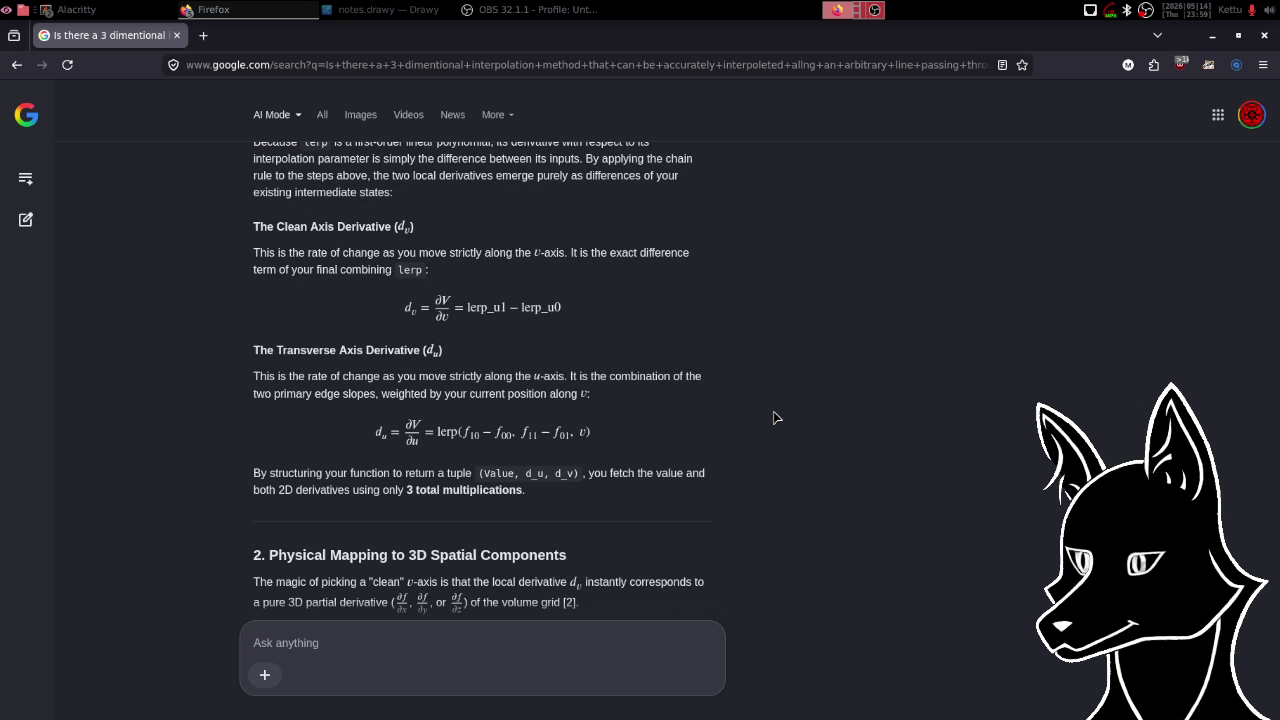
{"action": "scroll", "coordinate": [773, 417], "scroll_direction": "down", "scroll_amount": 5}
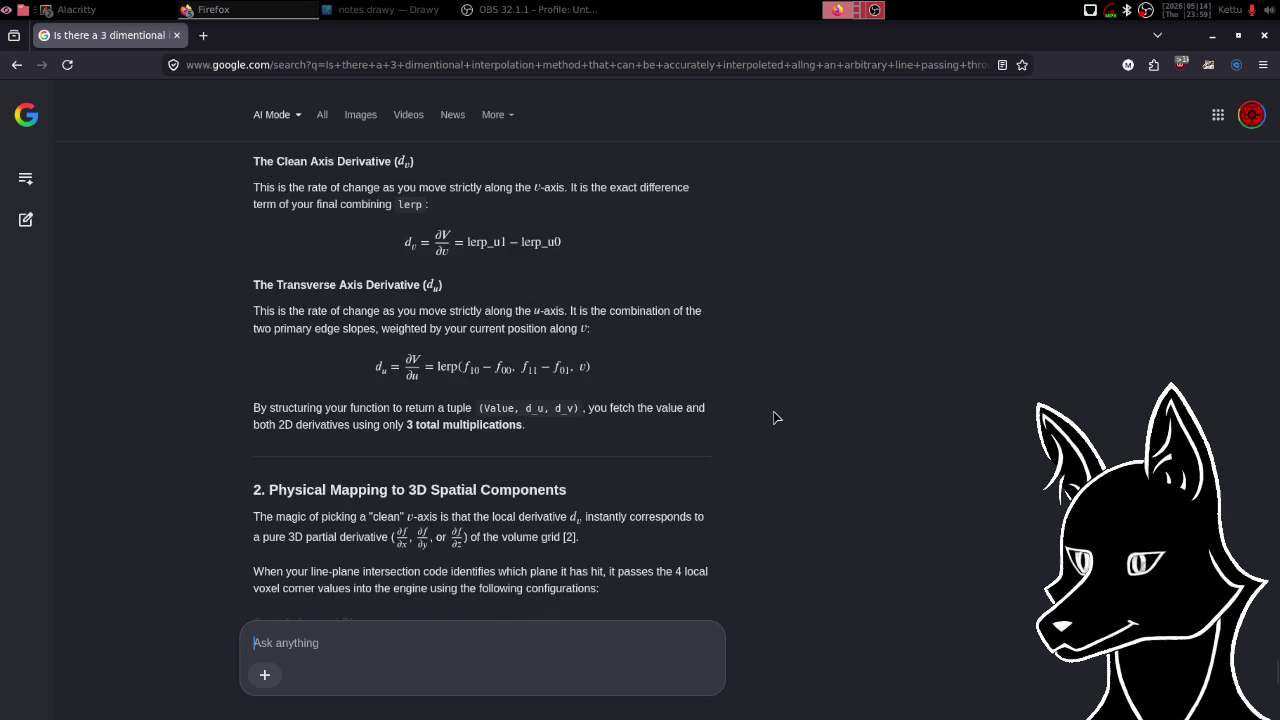
{"action": "scroll", "coordinate": [773, 417], "scroll_direction": "up", "scroll_amount": 6}
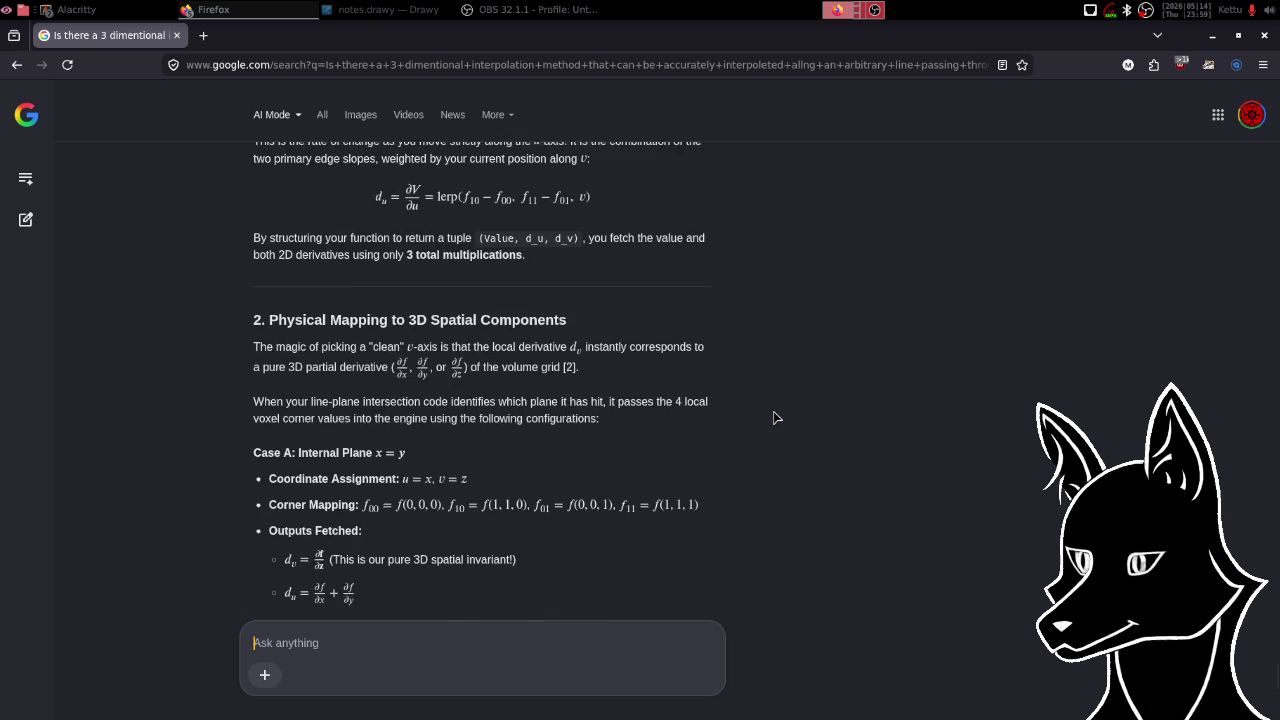
{"action": "scroll", "coordinate": [773, 417], "scroll_direction": "down", "scroll_amount": 8}
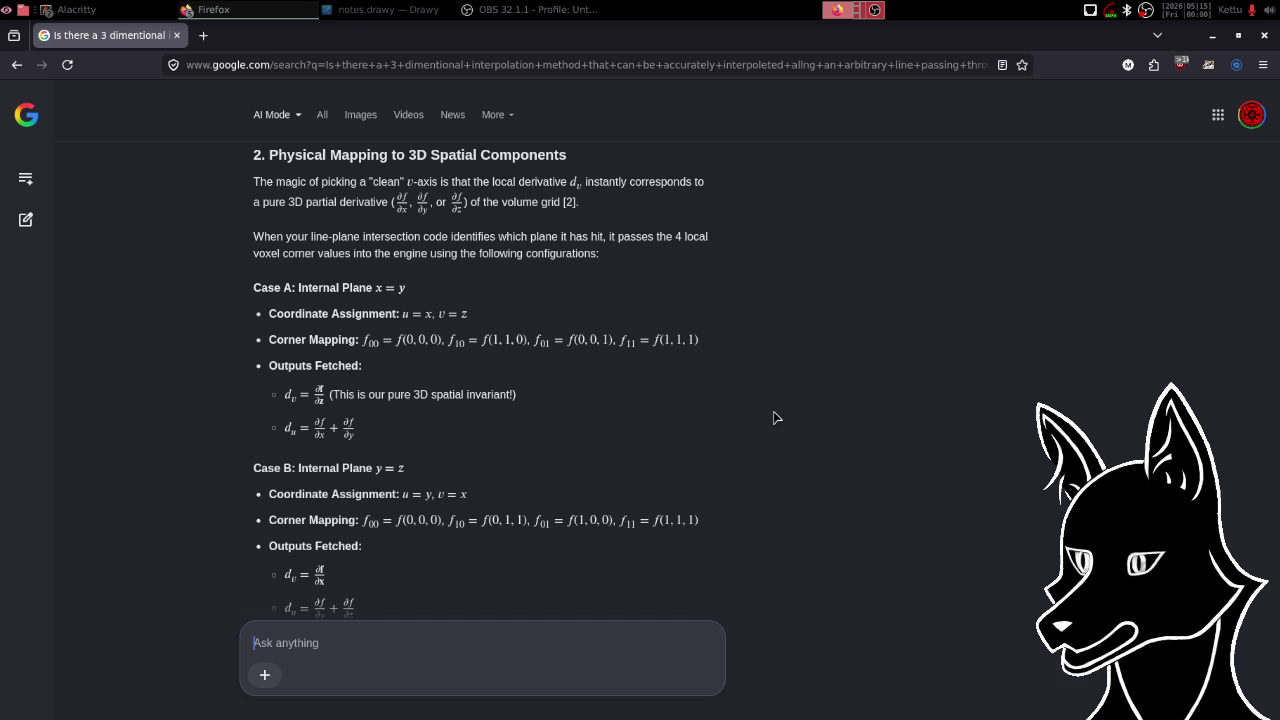
- Scroll down through the remainder of the derivative answer to its end
{"action": "scroll", "coordinate": [773, 417], "scroll_direction": "up", "scroll_amount": 3}
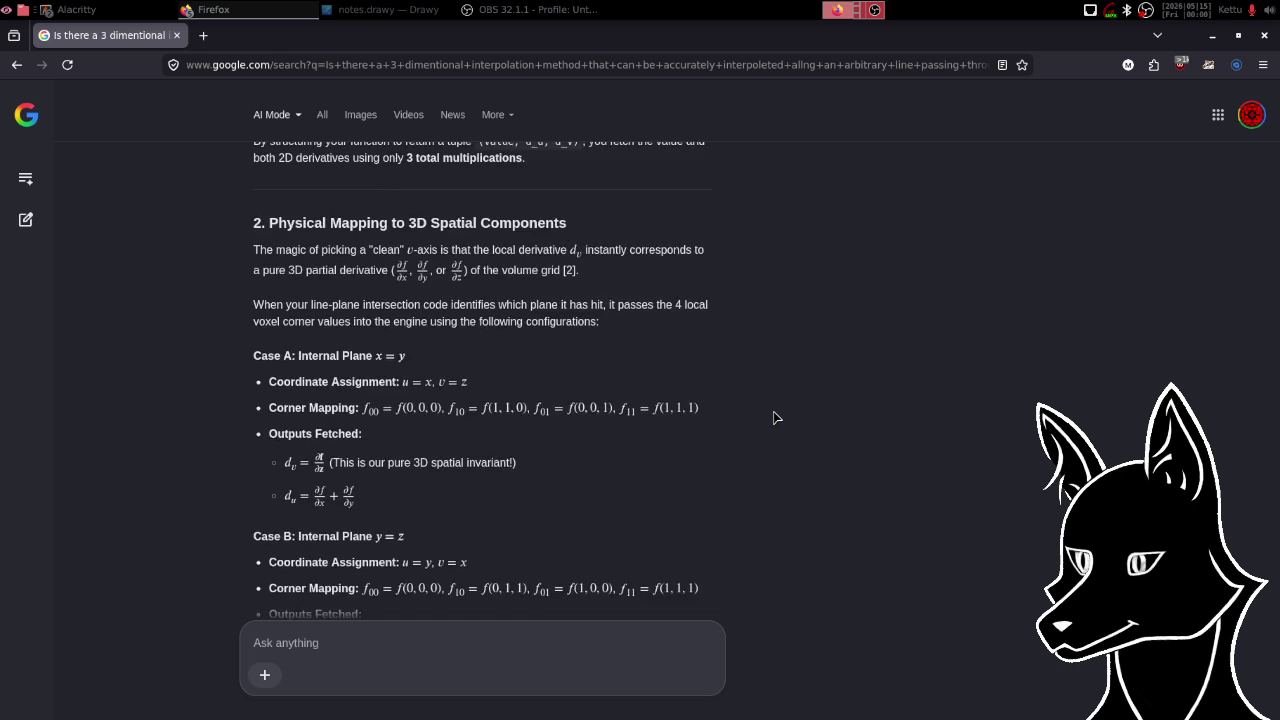
{"action": "scroll", "coordinate": [773, 417], "scroll_direction": "up", "scroll_amount": 3}
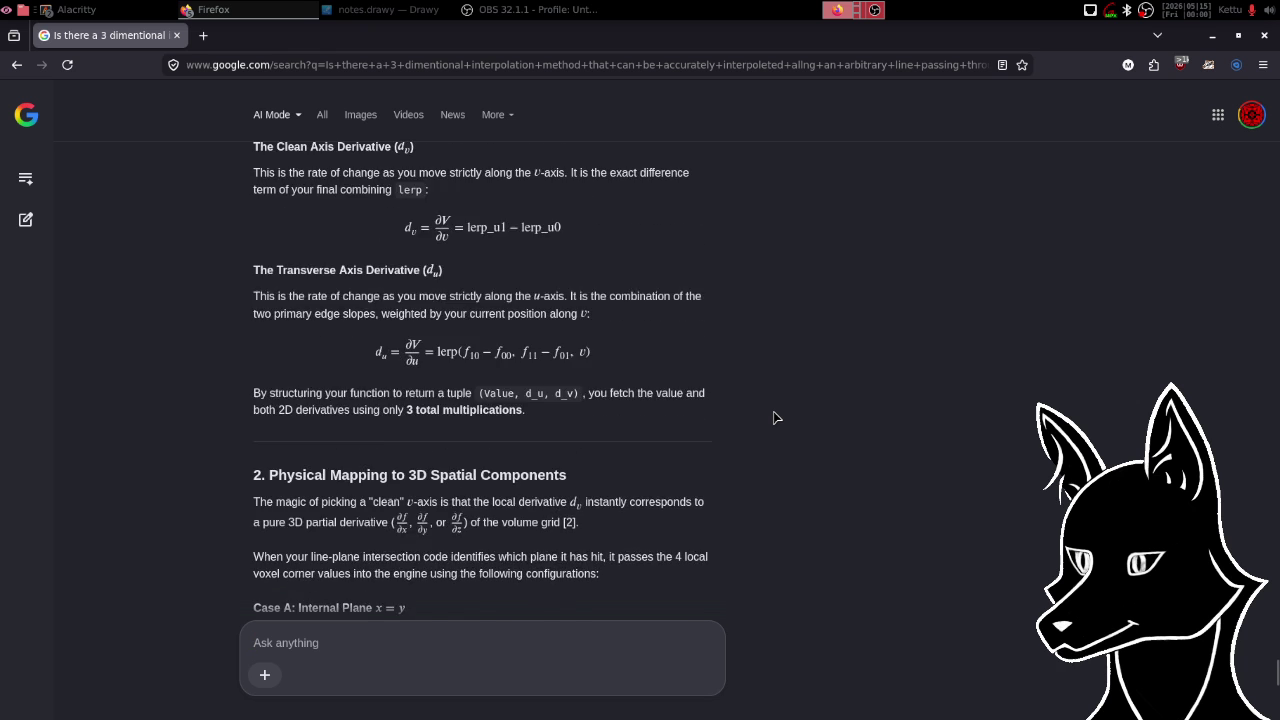
{"action": "scroll", "coordinate": [773, 417], "scroll_direction": "up", "scroll_amount": 2}
{"action": "scroll", "coordinate": [773, 417], "scroll_direction": "down", "scroll_amount": 3}
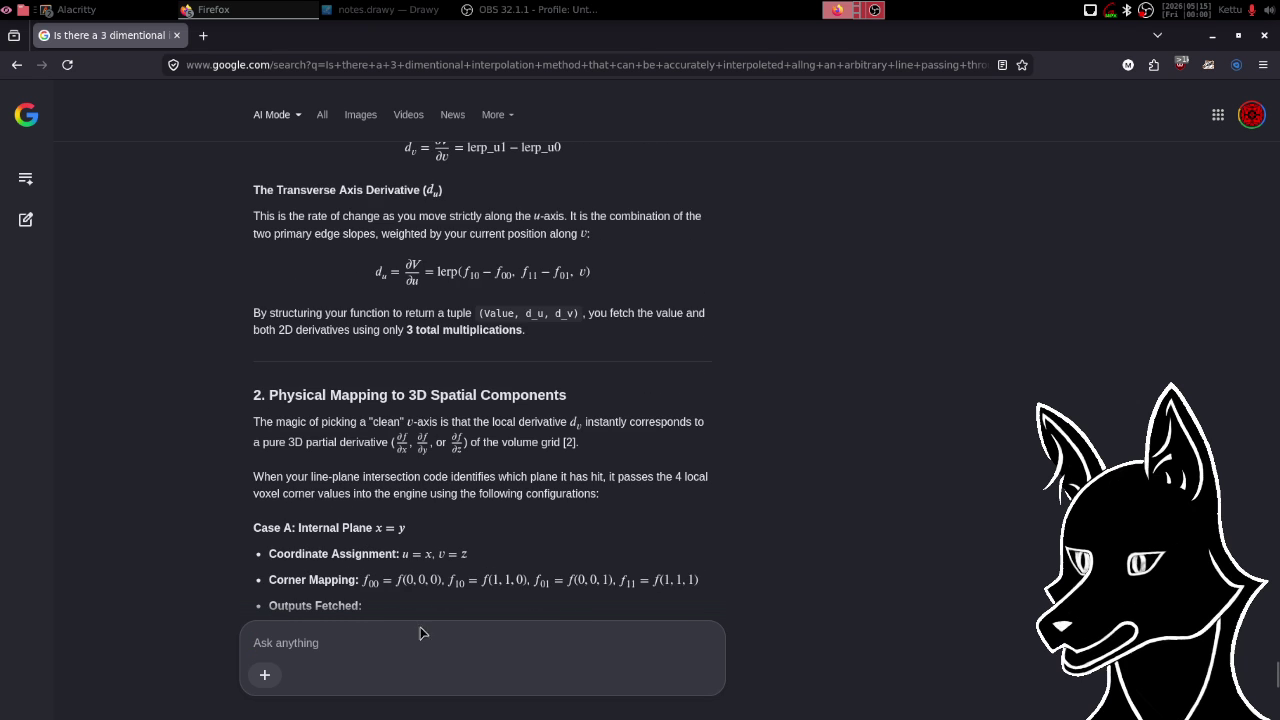
{"action": "scroll", "coordinate": [785, 473], "scroll_direction": "down", "scroll_amount": 10}
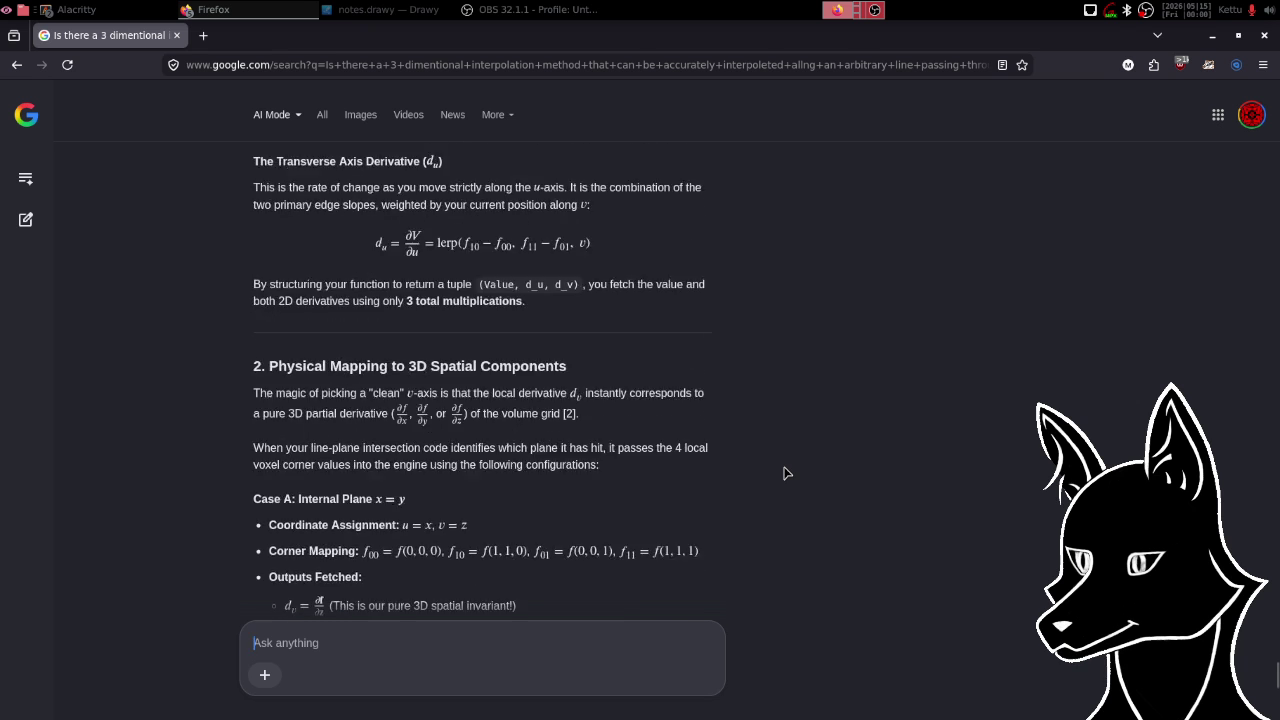
{"action": "scroll", "coordinate": [785, 473], "scroll_direction": "down", "scroll_amount": 4}
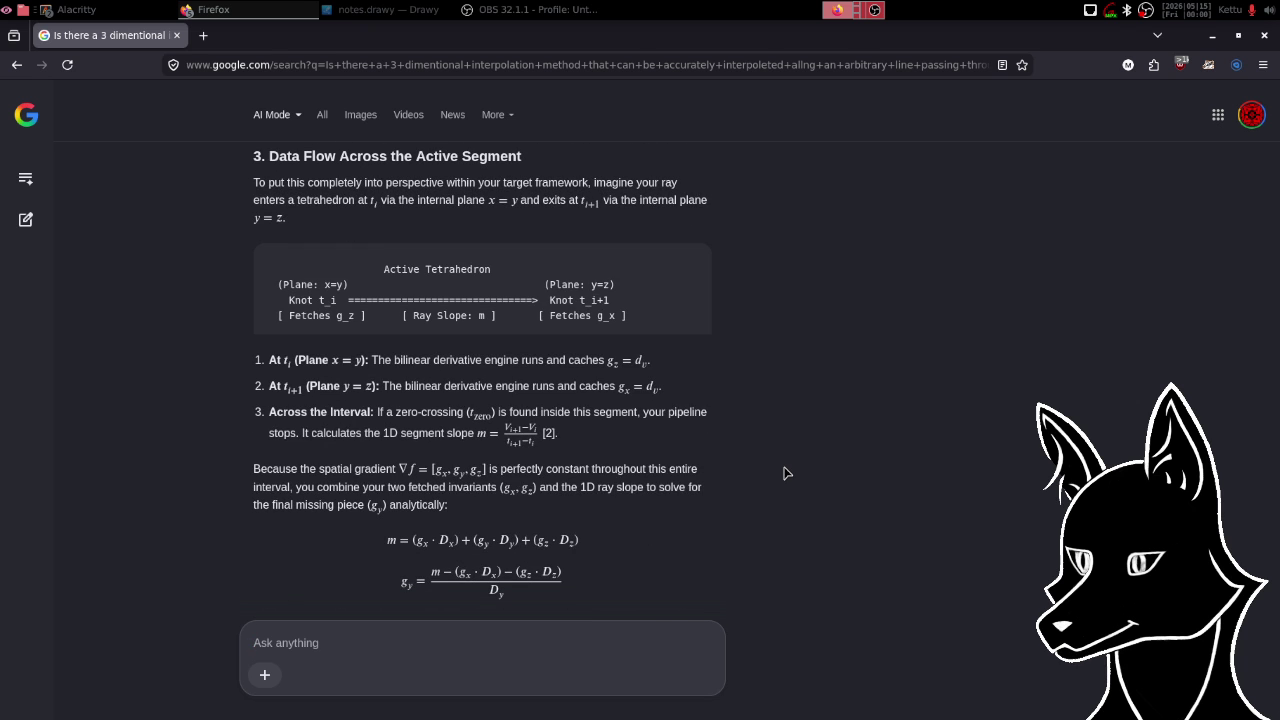
{"action": "scroll", "coordinate": [760, 490], "scroll_direction": "down", "scroll_amount": 5}
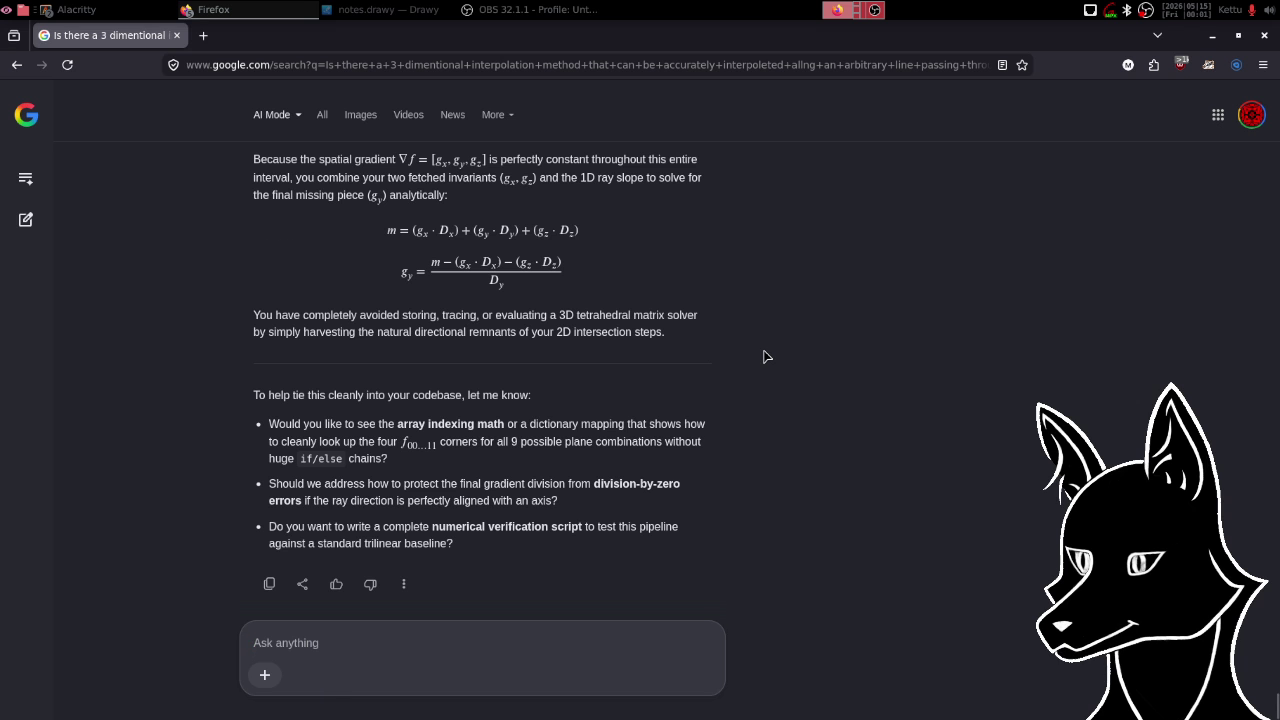
- Return to the Core 2D Bilinear Derivative Engine lerp code and place the cursor in Ask anything
{"action": "scroll", "coordinate": [763, 356], "scroll_direction": "up", "scroll_amount": 3}
{"action": "scroll", "coordinate": [766, 356], "scroll_direction": "up", "scroll_amount": 5}
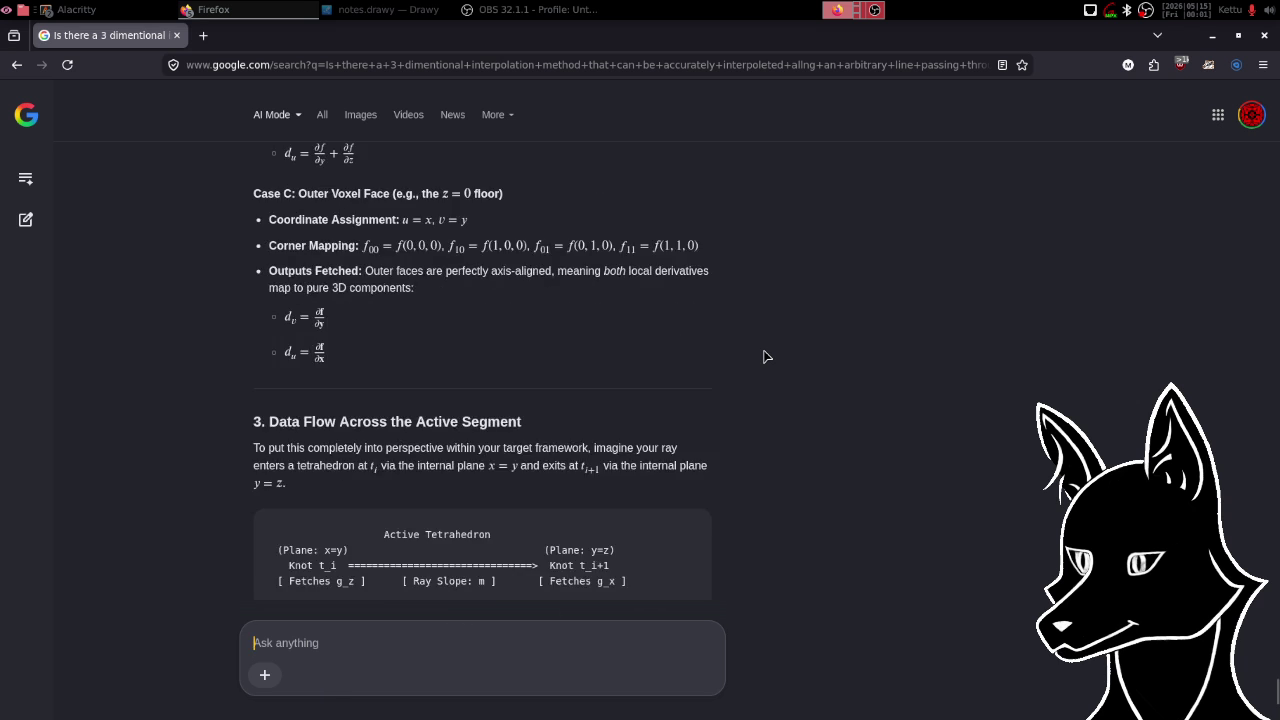
{"action": "scroll", "coordinate": [766, 356], "scroll_direction": "up", "scroll_amount": 10}
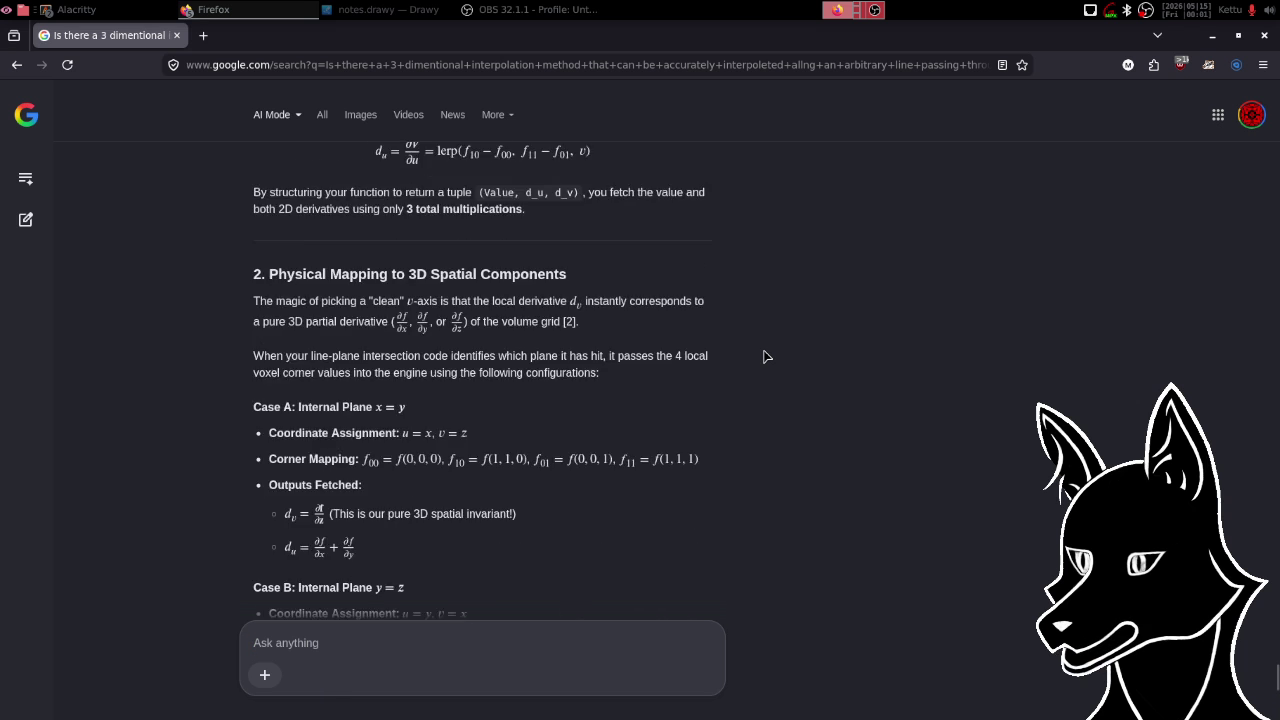
{"action": "scroll", "coordinate": [766, 356], "scroll_direction": "up", "scroll_amount": 3}
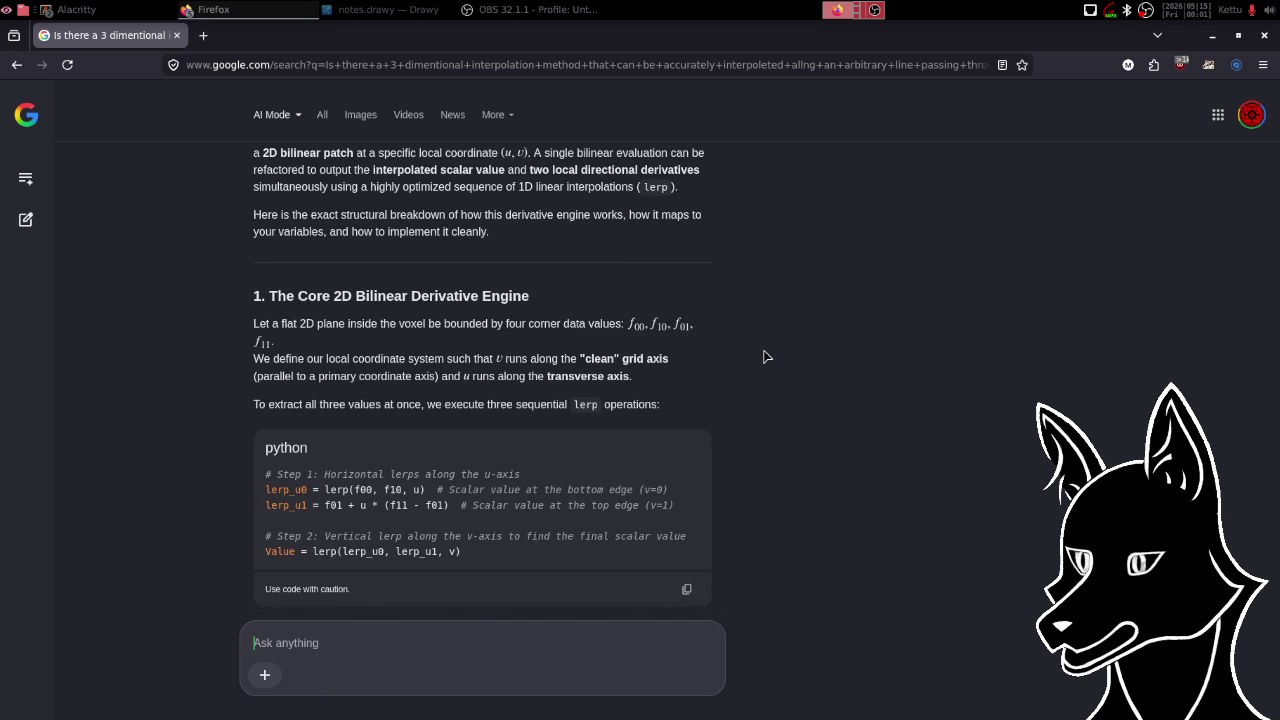
{"action": "scroll", "coordinate": [766, 356], "scroll_direction": "up", "scroll_amount": 5}
{"action": "scroll", "coordinate": [766, 356], "scroll_direction": "down", "scroll_amount": 6}
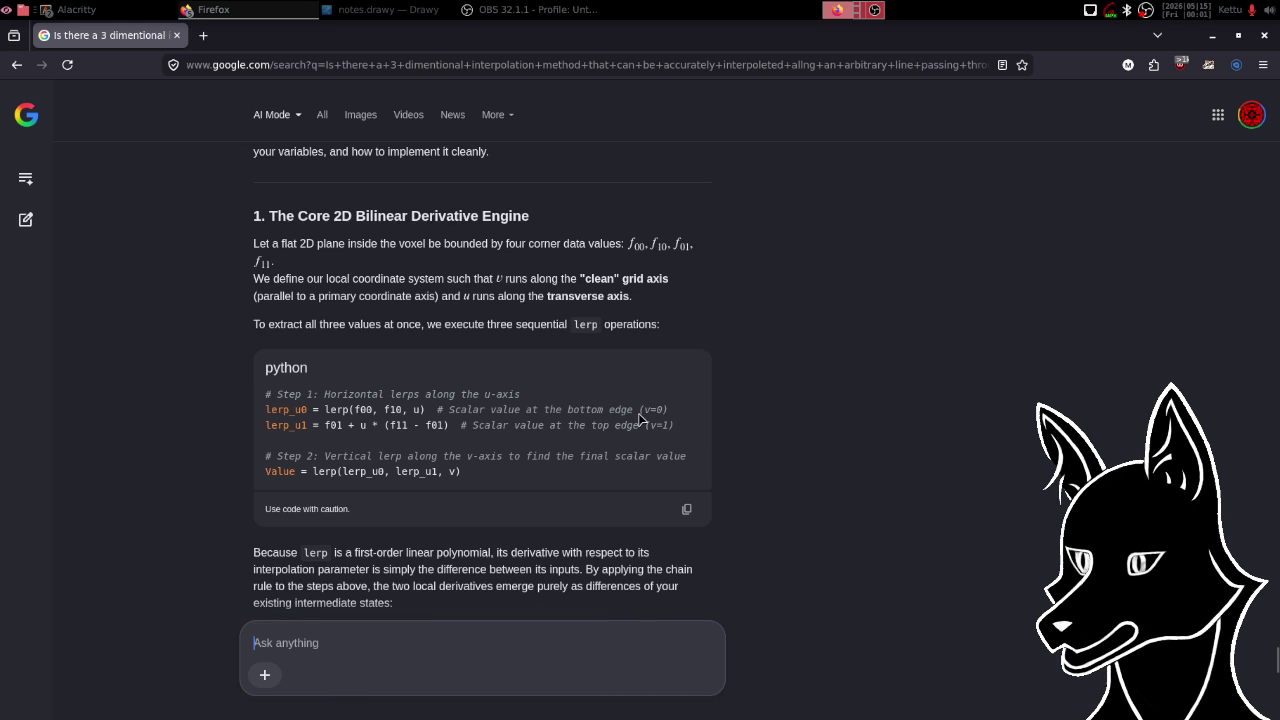
{"action": "left_click", "coordinate": [382, 642]}
- Draft, unsent, 'given the sequential lerping nature… partial derivative is the difference between the two initial lerps.'
{"action": "type", "text": "okay,"}
{"action": "type", "text": " so, "}
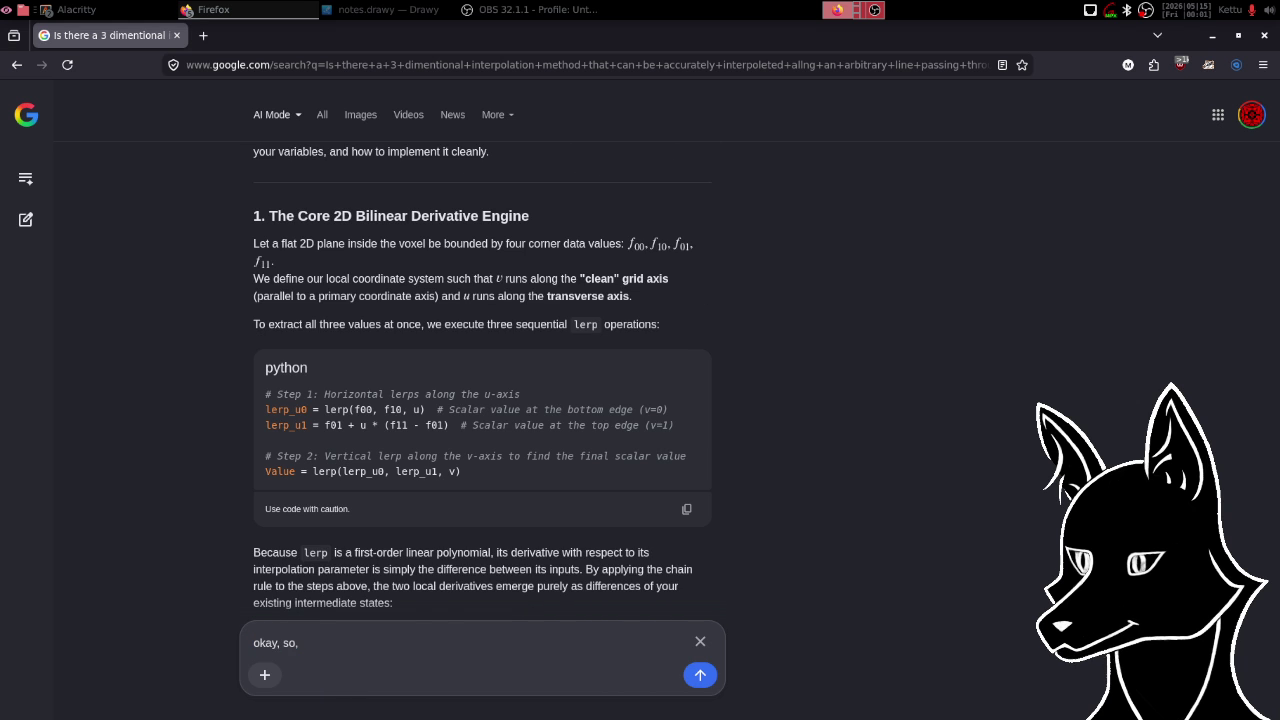
{"action": "type", "text": "given the "}
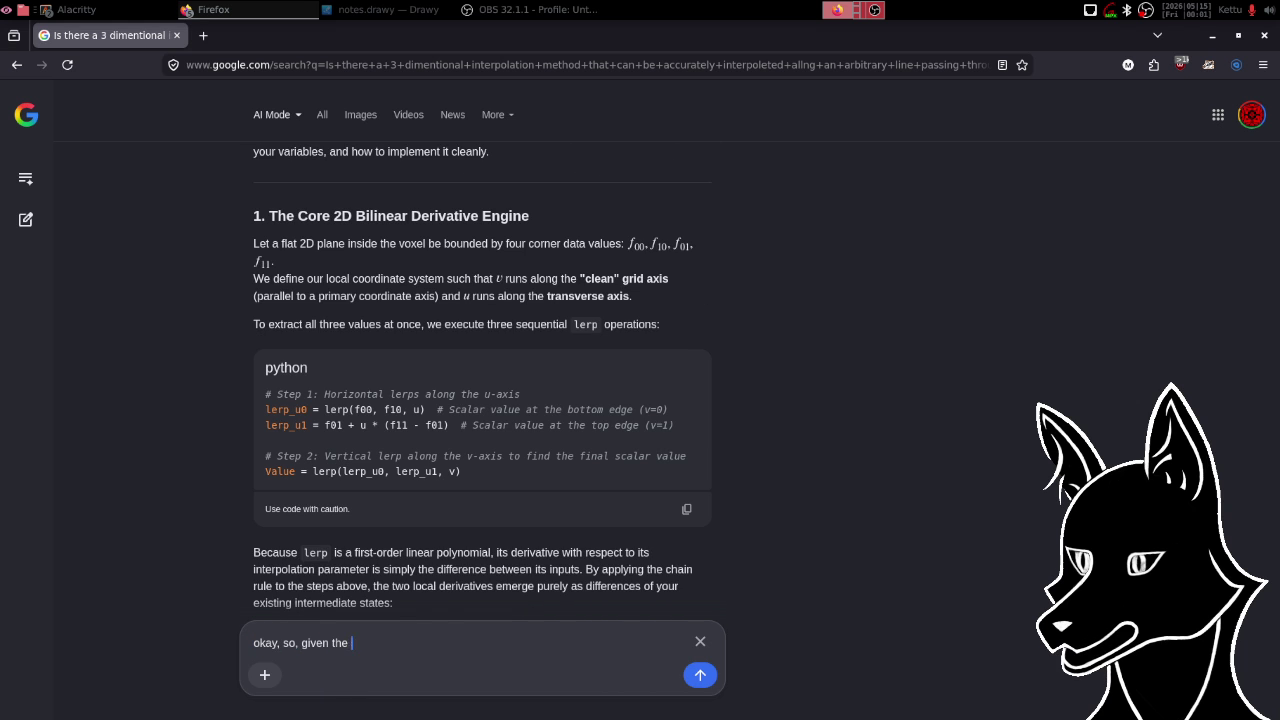
{"action": "type", "text": "sequential "}
{"action": "type", "text": "lerp"}
{"action": "type", "text": "ing nature, "}
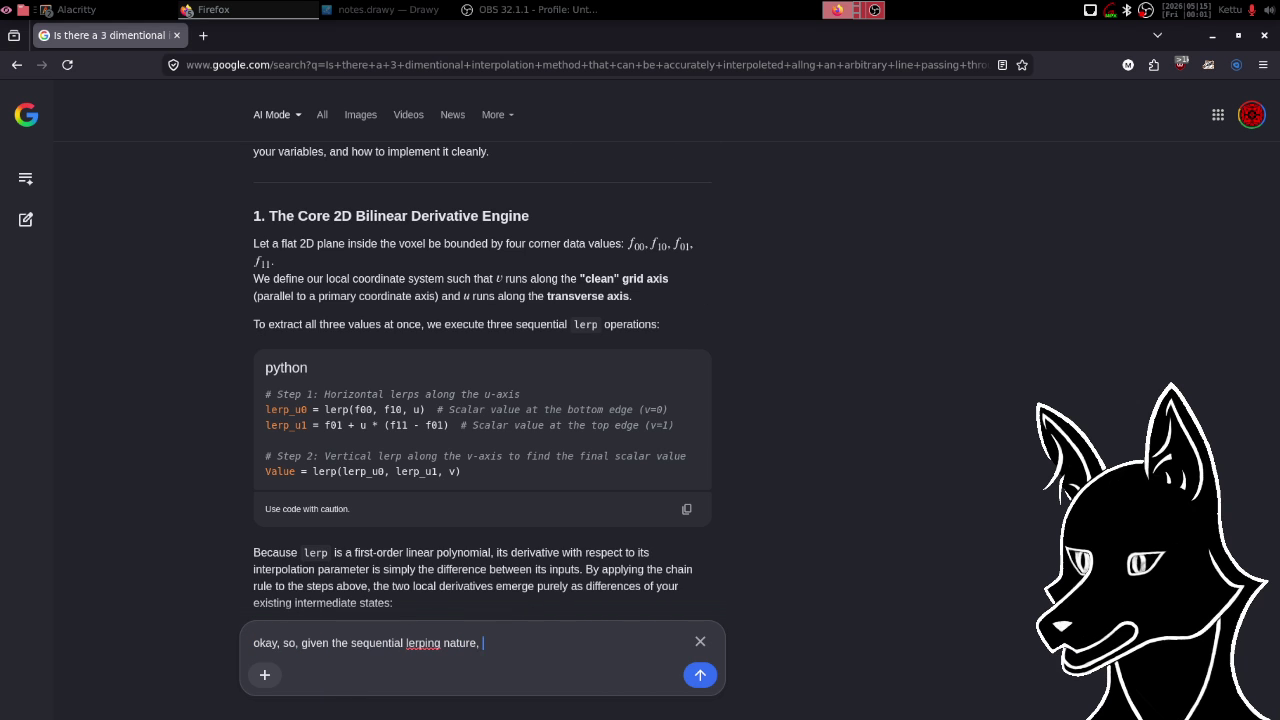
{"action": "type", "text": "and that the "}
{"action": "type", "text": "gradien"}
{"action": "key", "text": "BackSpace"}
{"action": "key", "text": "BackSpace"}
{"action": "key", "text": "BackSpace"}
{"action": "key", "text": "BackSpace"}
{"action": "type", "text": "partia"}
{"action": "type", "text": "l derivat"}
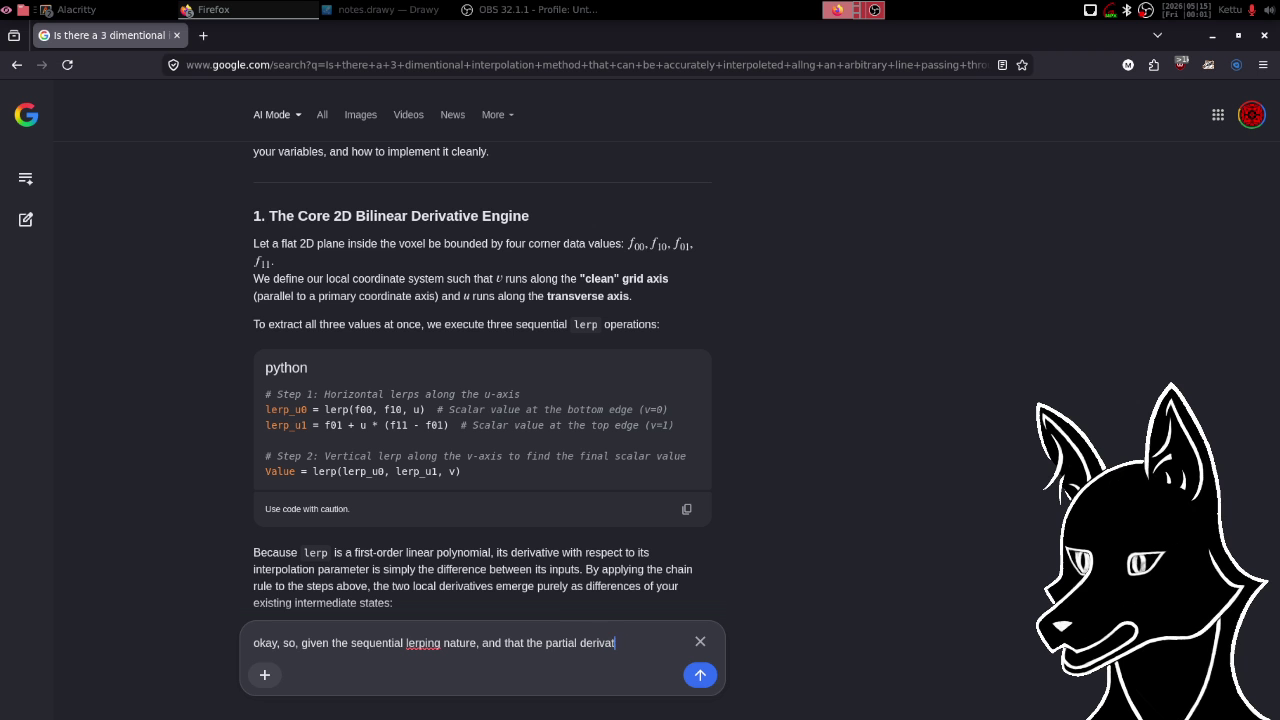
{"action": "type", "text": "ive is the di"}
{"action": "type", "text": "fference bet"}
{"action": "type", "text": "ween tho"}
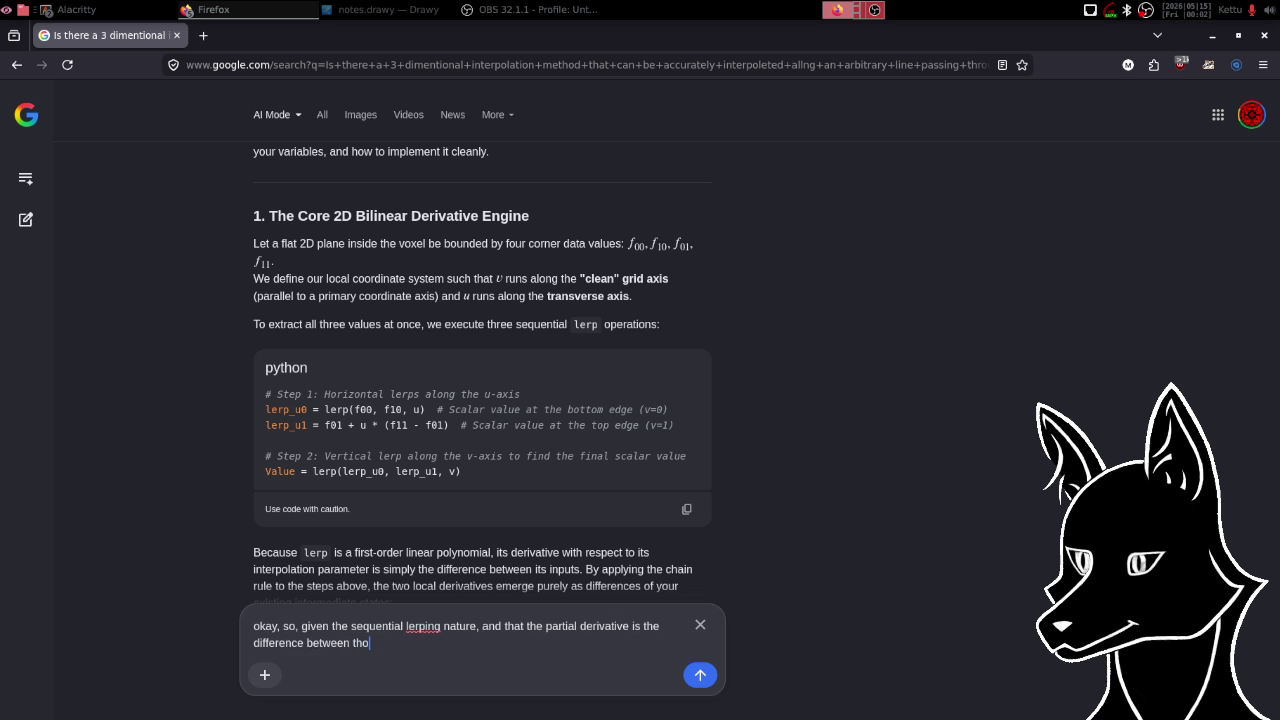
{"action": "key", "text": "BackSpace"}
{"action": "key", "text": "BackSpace"}
{"action": "type", "text": "he two i"}
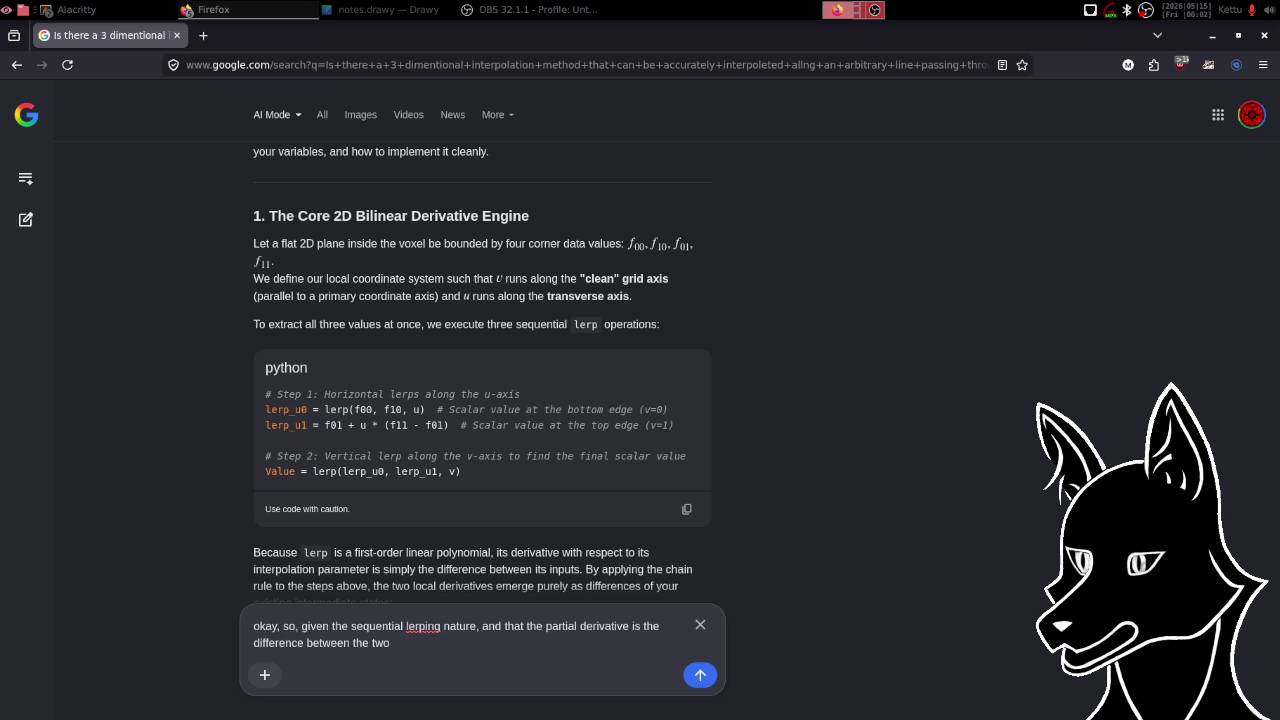
{"action": "type", "text": "nitial lerps"}
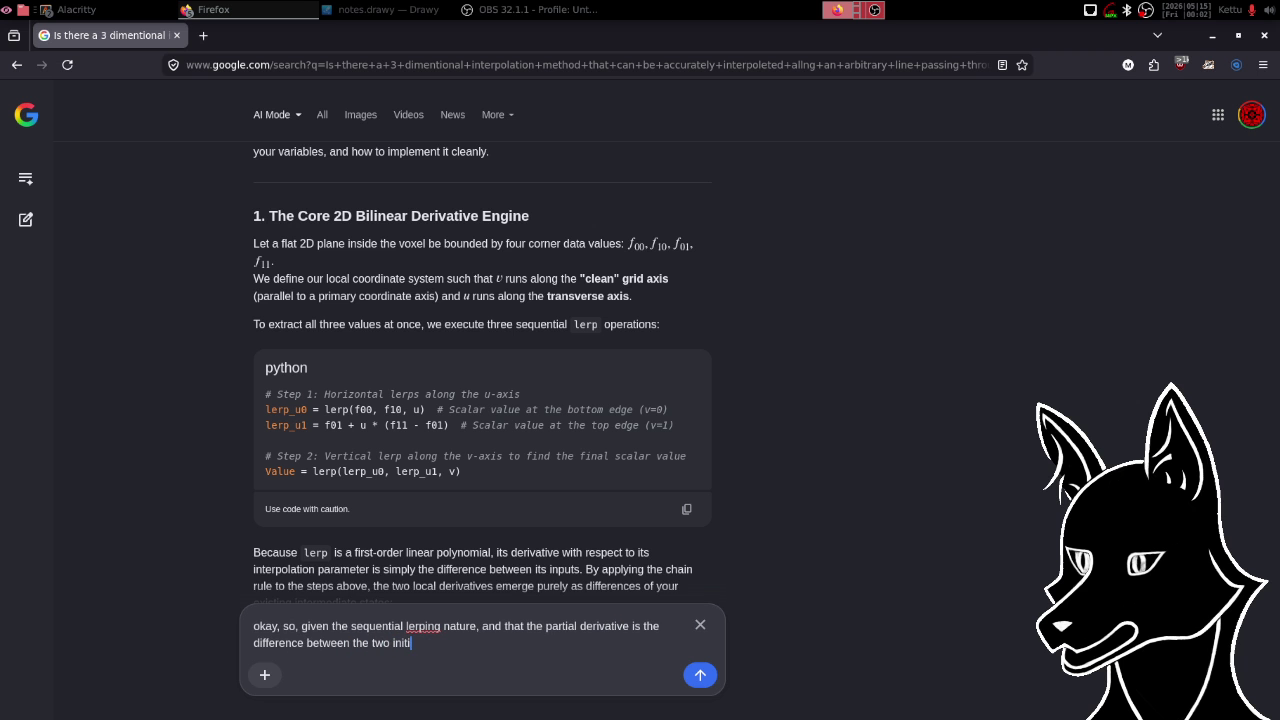